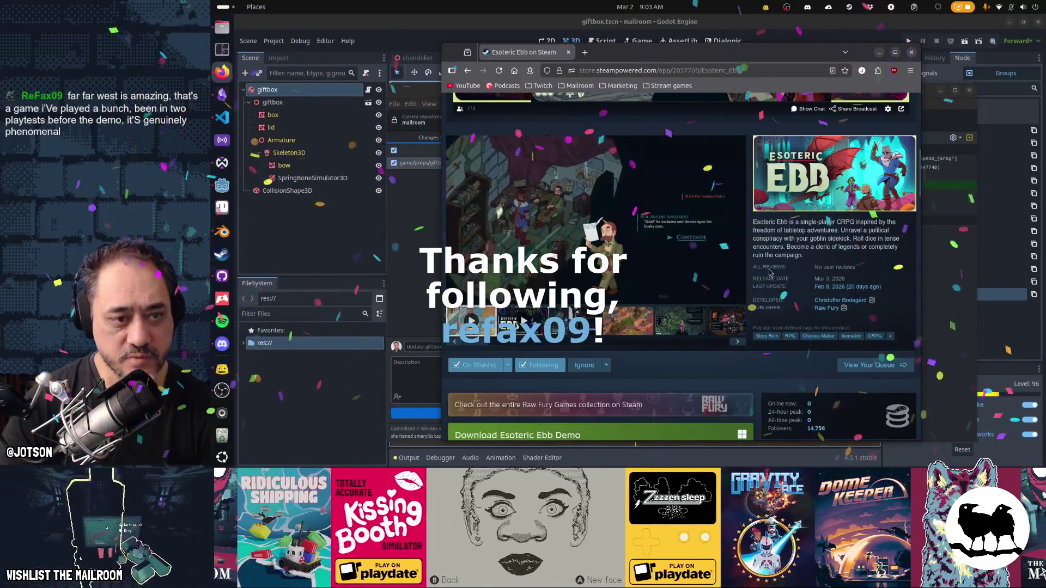
- Return to the wishlist, open the ShipShaper store page and play its 1:12 trailer
{"action": "key", "text": "alt+Left"}
{"action": "scroll", "coordinate": [779, 308], "scroll_direction": "down", "scroll_amount": 2}
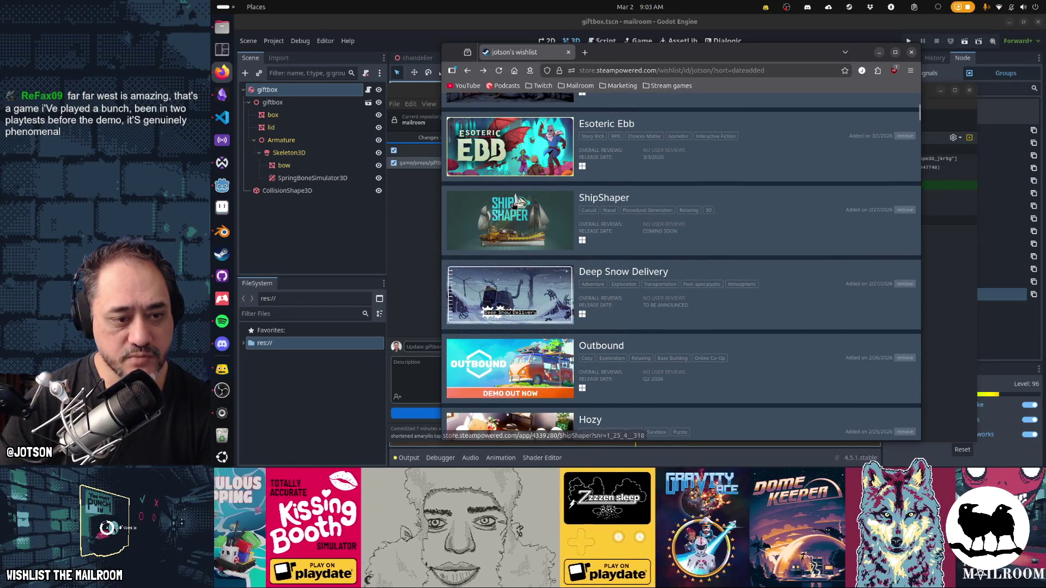
{"action": "left_click", "coordinate": [515, 204]}
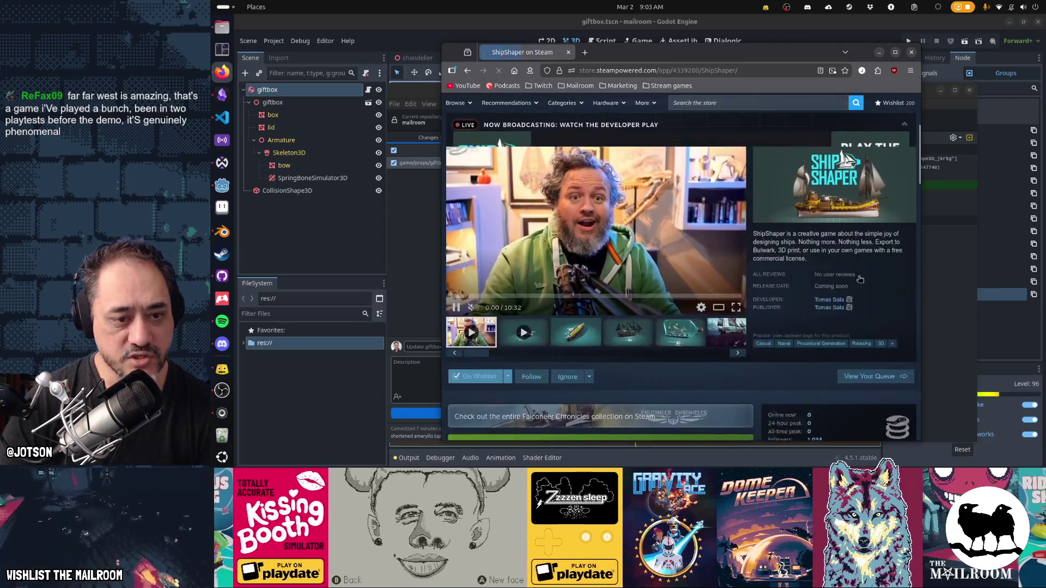
{"action": "scroll", "coordinate": [708, 273], "scroll_direction": "down", "scroll_amount": 4}
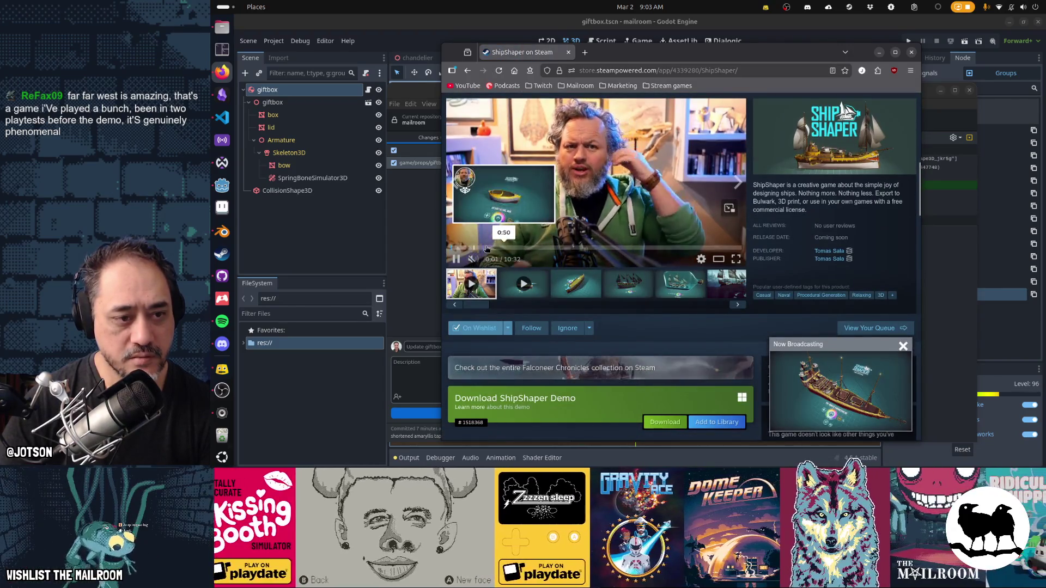
{"action": "left_click", "coordinate": [524, 283]}
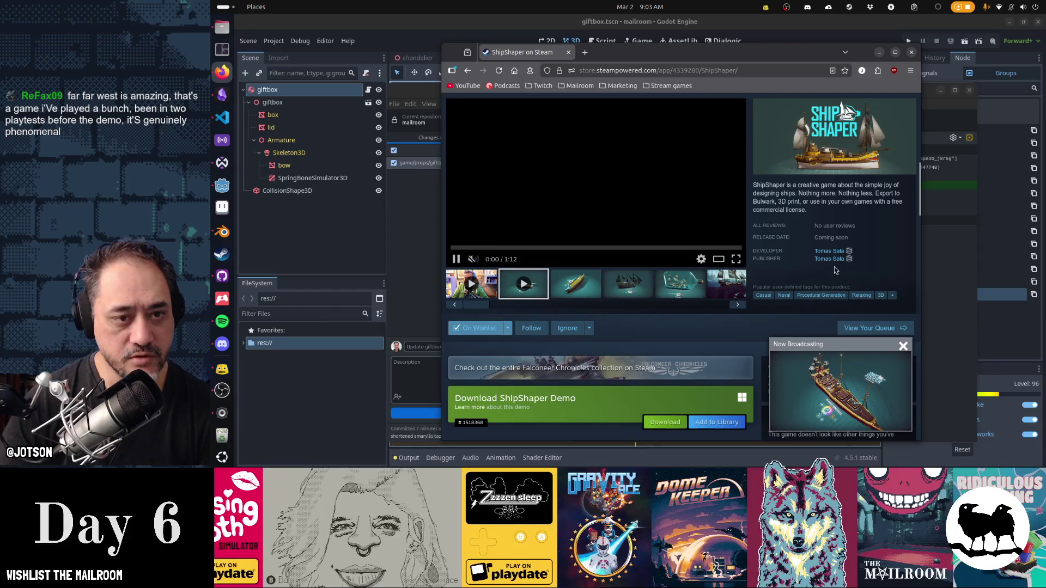
- Open a new Firefox tab and minimize the browser window
{"action": "scroll", "coordinate": [834, 267], "scroll_direction": "up", "scroll_amount": 2}
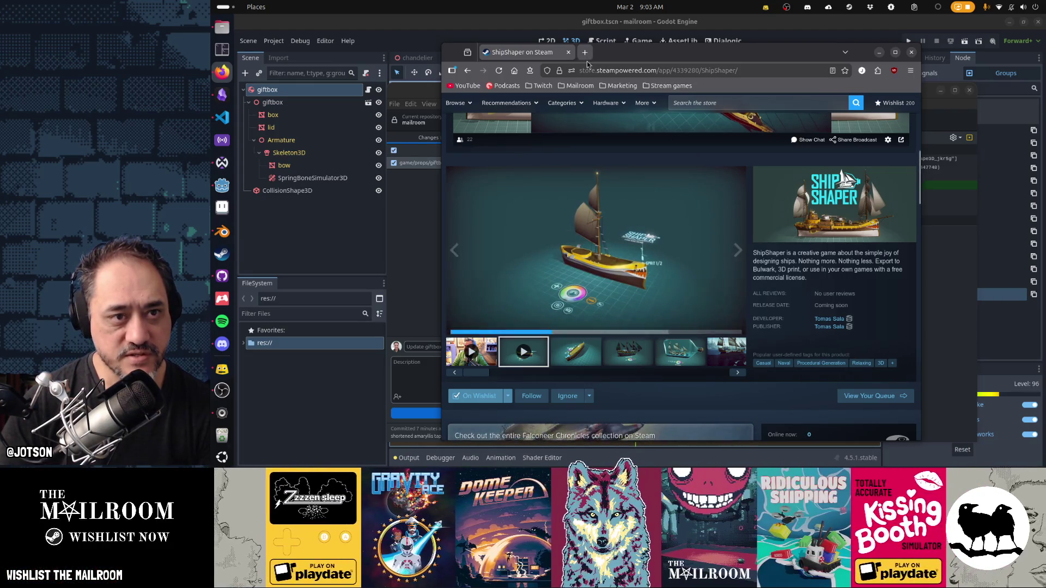
{"action": "left_click", "coordinate": [515, 74]}
{"action": "left_click", "coordinate": [878, 53]}
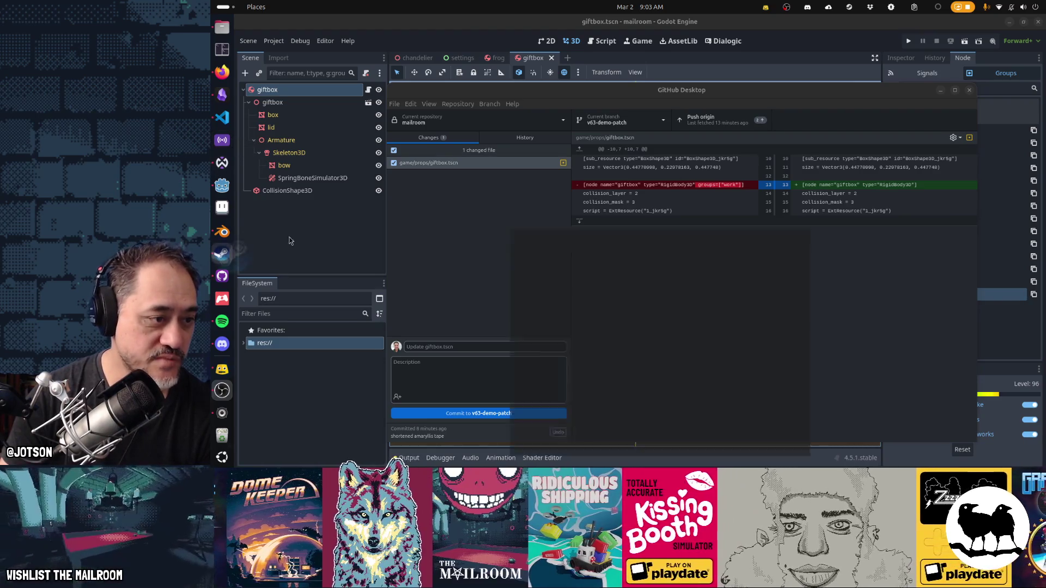
- Bring the Steam client forward and browse its store to the Sheeps page
{"action": "left_click", "coordinate": [222, 253]}
{"action": "left_click", "coordinate": [425, 62]}
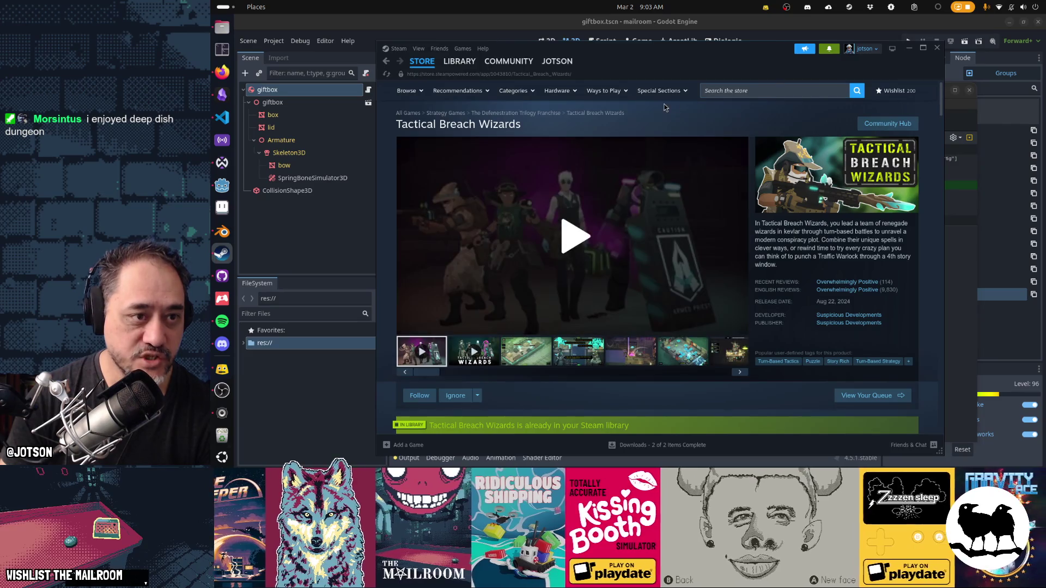
{"action": "left_click", "coordinate": [774, 92]}
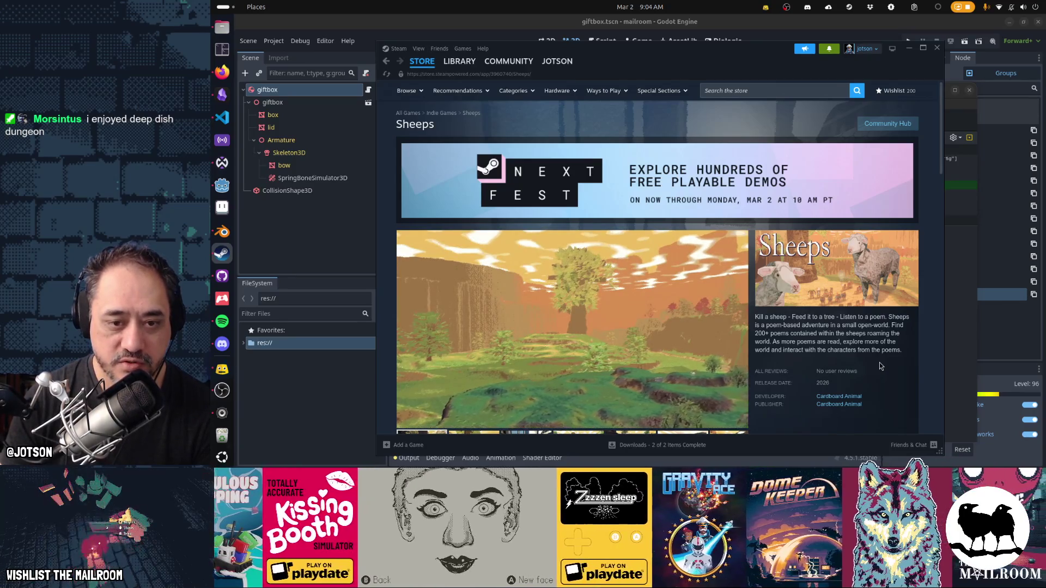
{"action": "scroll", "coordinate": [879, 366], "scroll_direction": "down", "scroll_amount": 2}
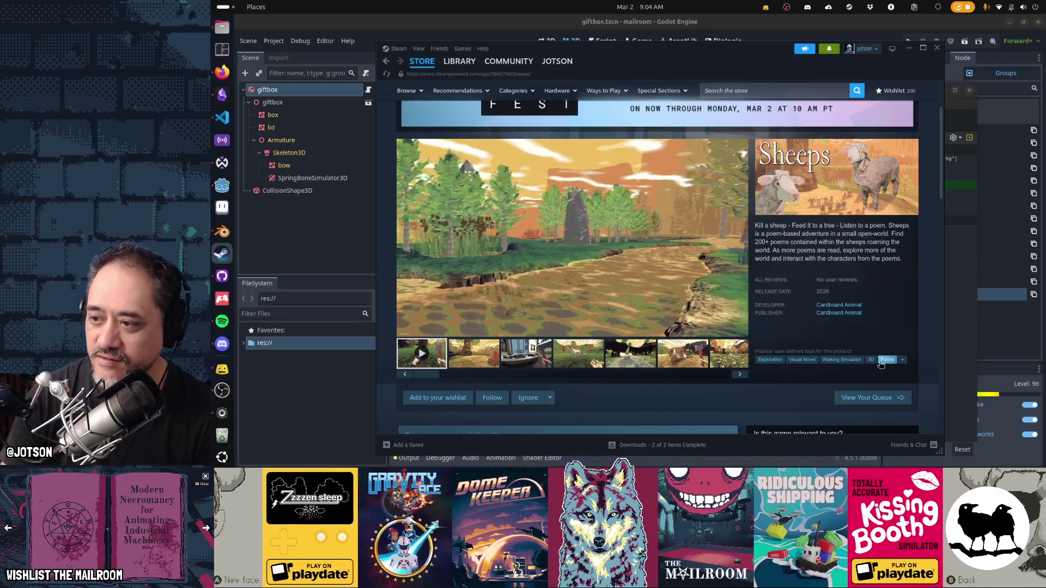
{"action": "scroll", "coordinate": [880, 364], "scroll_direction": "up", "scroll_amount": 2}
{"action": "left_click", "coordinate": [734, 92]}
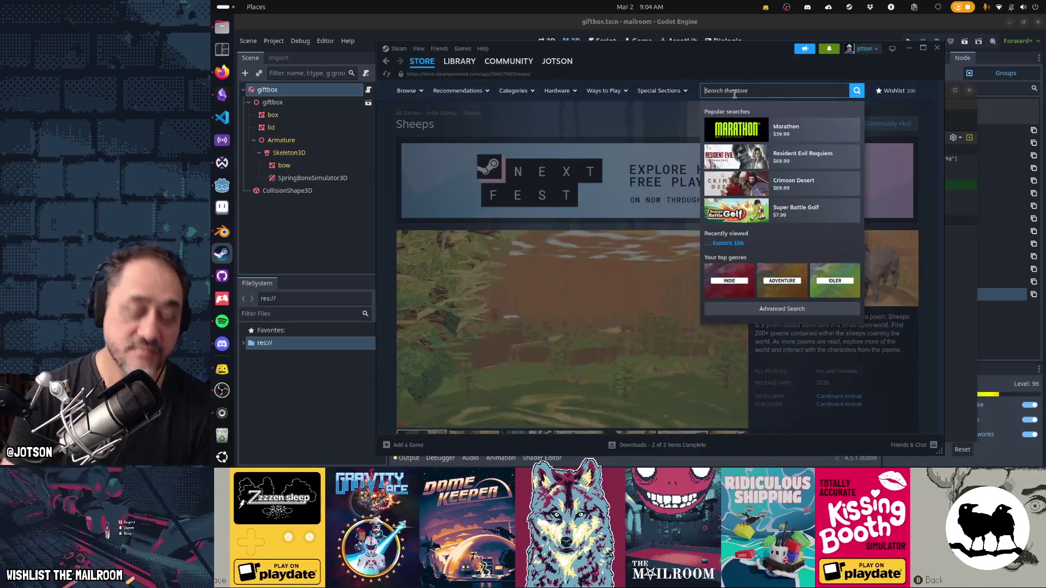
- Search the store for 'replaced', open REPLACED and pause its trailer
{"action": "type", "text": "ced"}
{"action": "key", "text": "Return"}
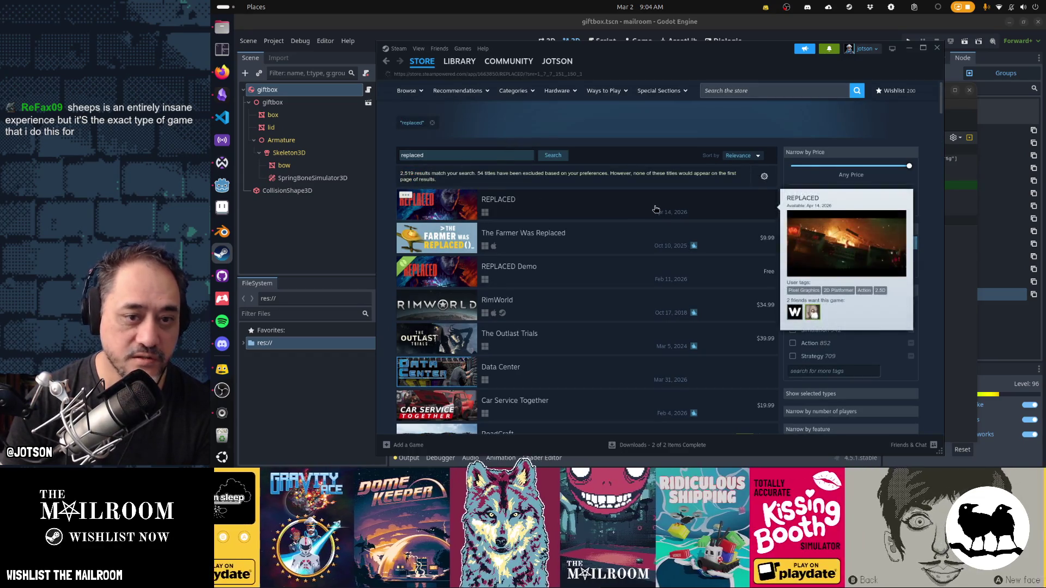
{"action": "left_click", "coordinate": [427, 203]}
{"action": "scroll", "coordinate": [853, 392], "scroll_direction": "down", "scroll_amount": 2}
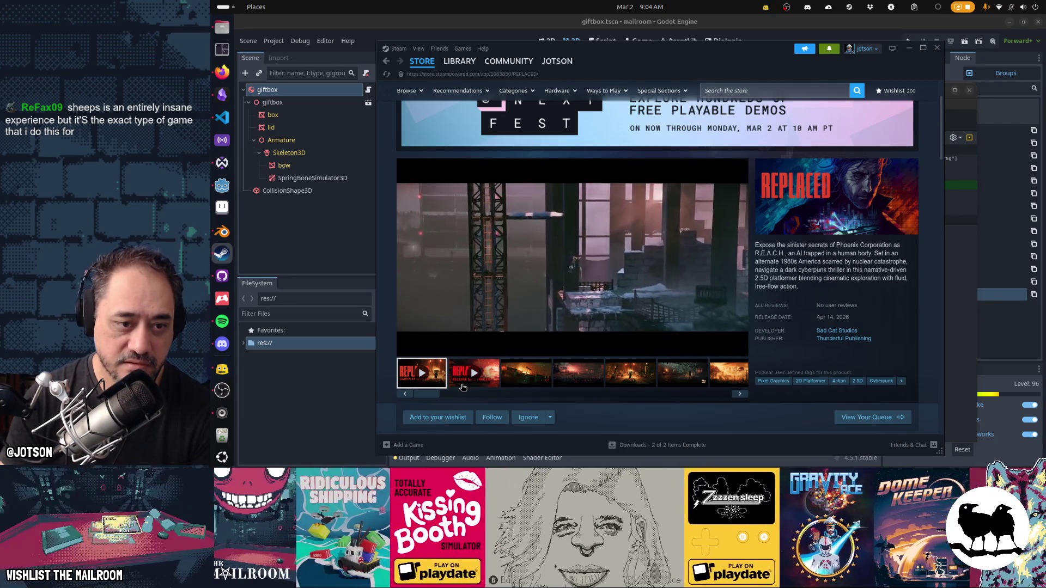
{"action": "left_click", "coordinate": [408, 348]}
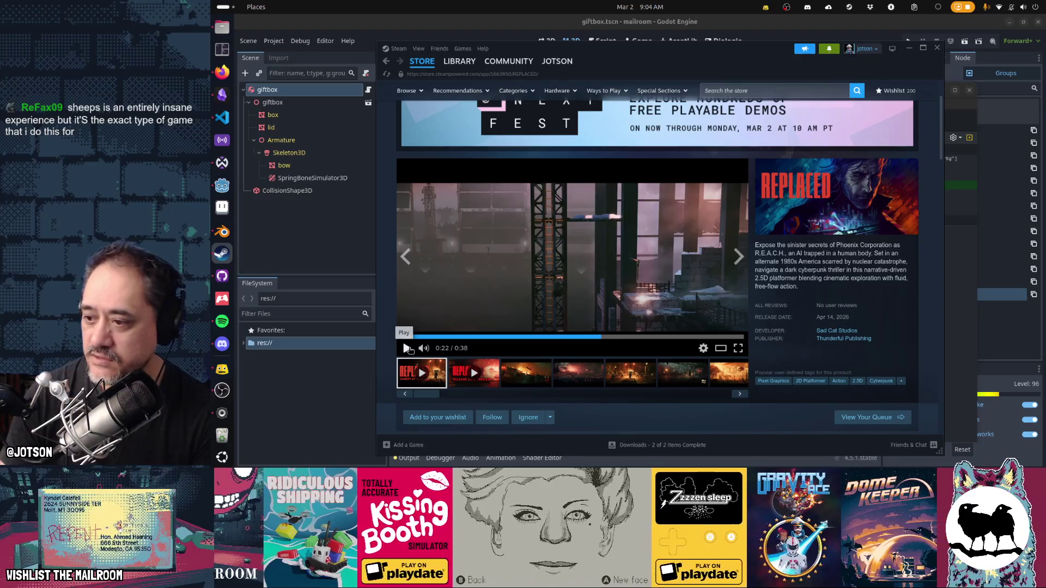
- Search the store for 'aquachamber' and open the Aquachamber page
{"action": "left_click", "coordinate": [742, 90]}
{"action": "type", "text": "aquachamber"}
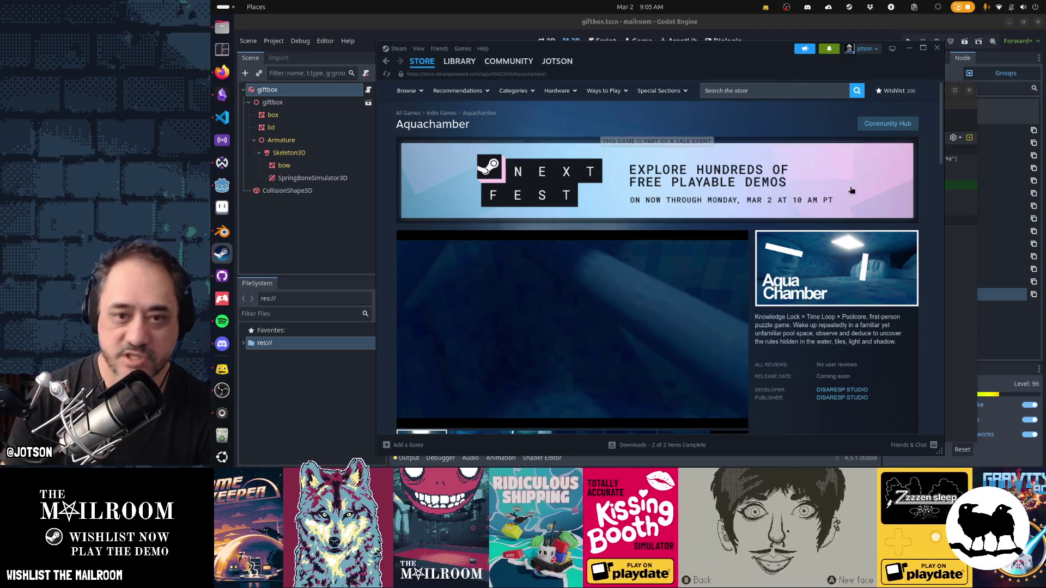
{"action": "left_click", "coordinate": [804, 92]}
- Search for 'deep dish dungeon' and open its store page
{"action": "type", "text": "eep dish dungeon"}
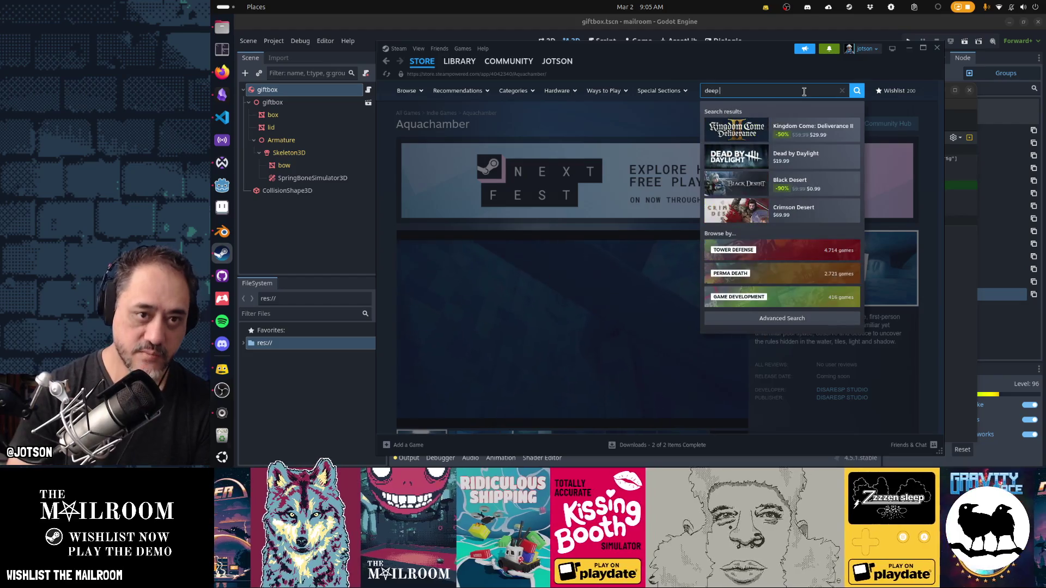
{"action": "key", "text": "Down"}
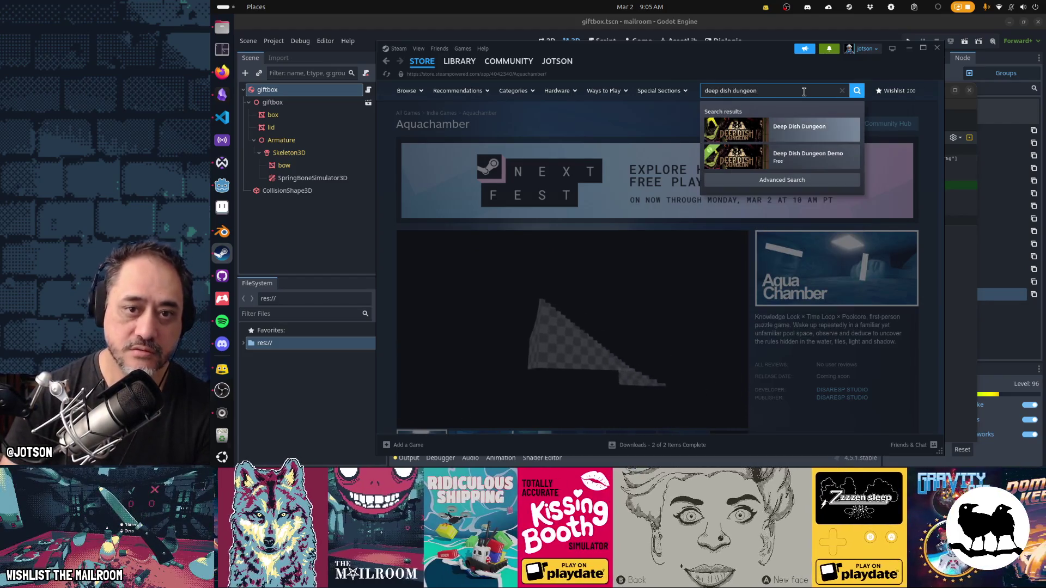
{"action": "key", "text": "Return"}
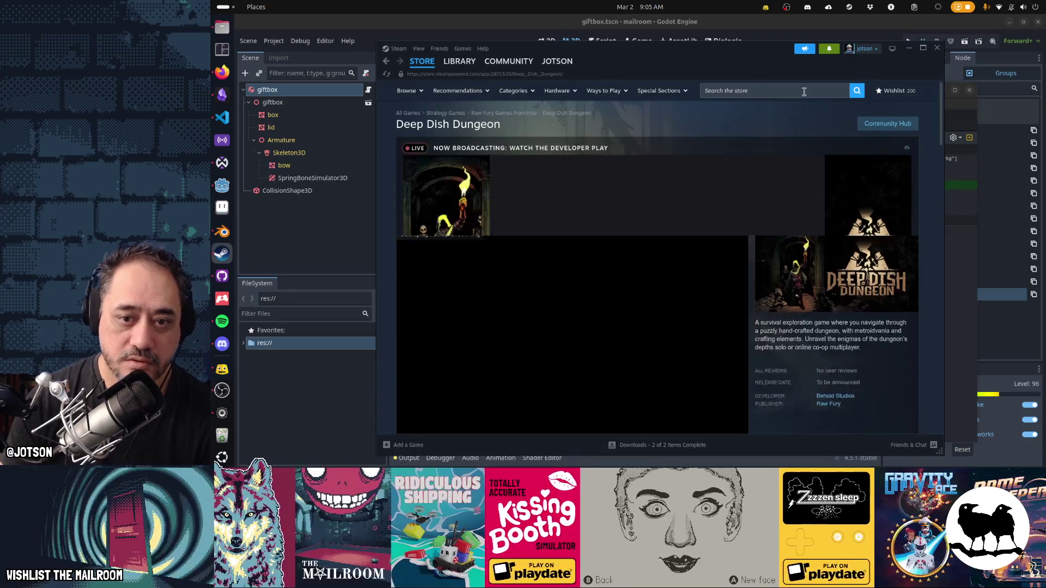
- Scroll down the Deep Dish Dungeon page, expanding the full description to reach the demo and events
{"action": "scroll", "coordinate": [845, 241], "scroll_direction": "down", "scroll_amount": 5}
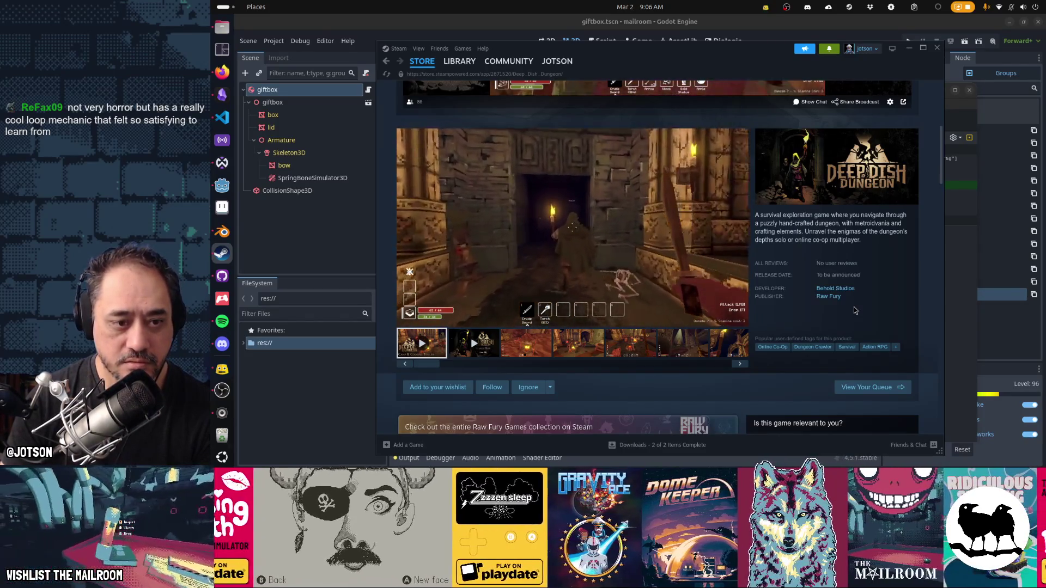
{"action": "scroll", "coordinate": [854, 310], "scroll_direction": "down", "scroll_amount": 3}
{"action": "scroll", "coordinate": [854, 309], "scroll_direction": "down", "scroll_amount": 5}
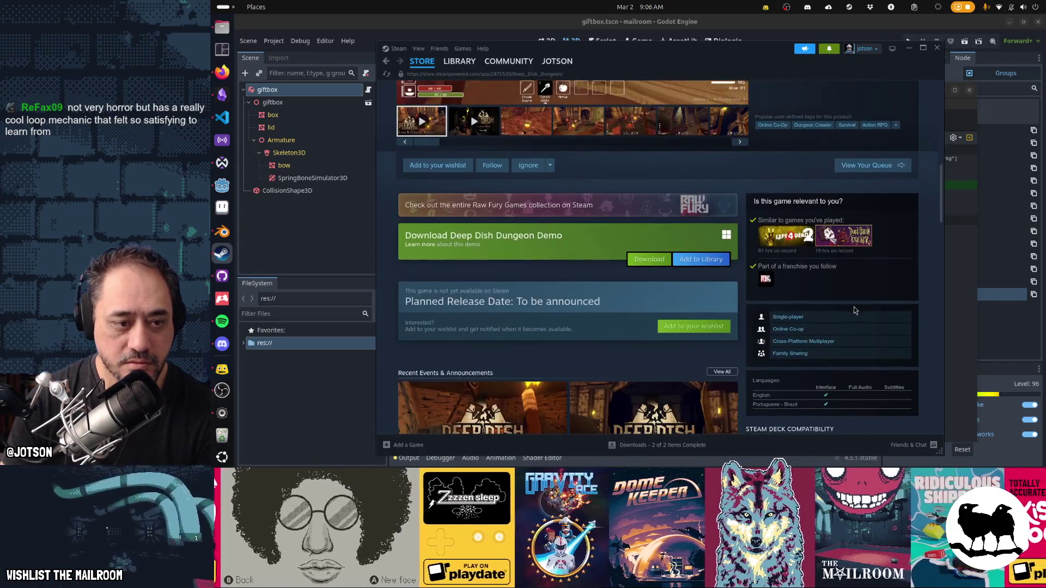
{"action": "scroll", "coordinate": [854, 309], "scroll_direction": "down", "scroll_amount": 6}
{"action": "scroll", "coordinate": [854, 310], "scroll_direction": "down", "scroll_amount": 4}
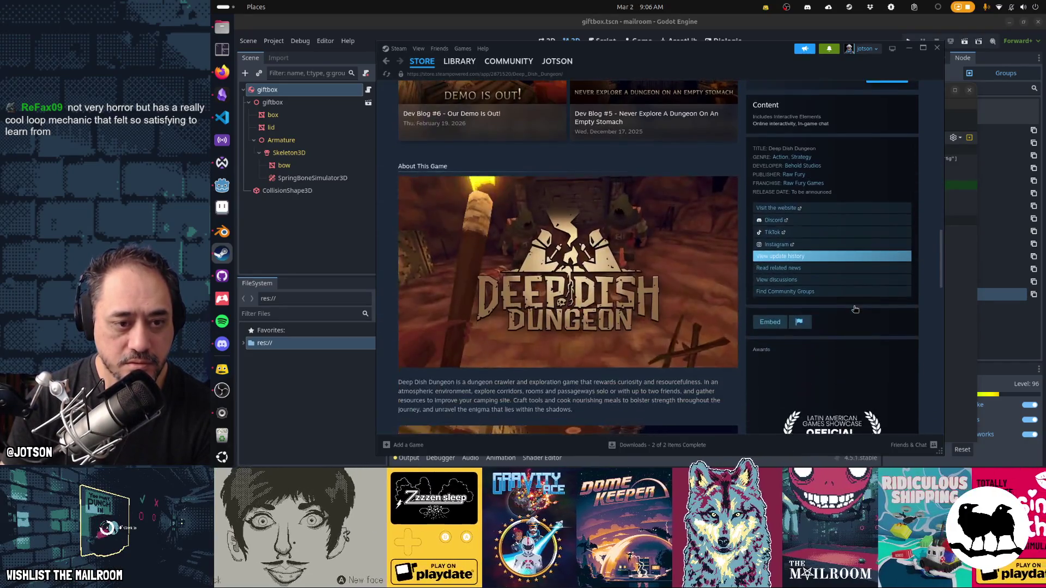
{"action": "scroll", "coordinate": [854, 310], "scroll_direction": "down", "scroll_amount": 5}
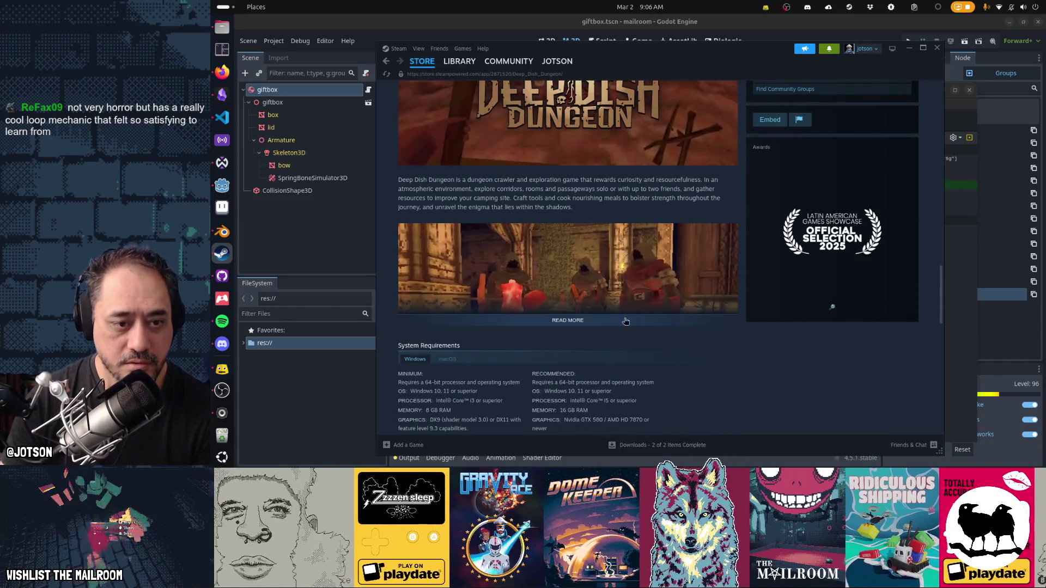
{"action": "left_click", "coordinate": [567, 320]}
{"action": "scroll", "coordinate": [792, 343], "scroll_direction": "down", "scroll_amount": 3}
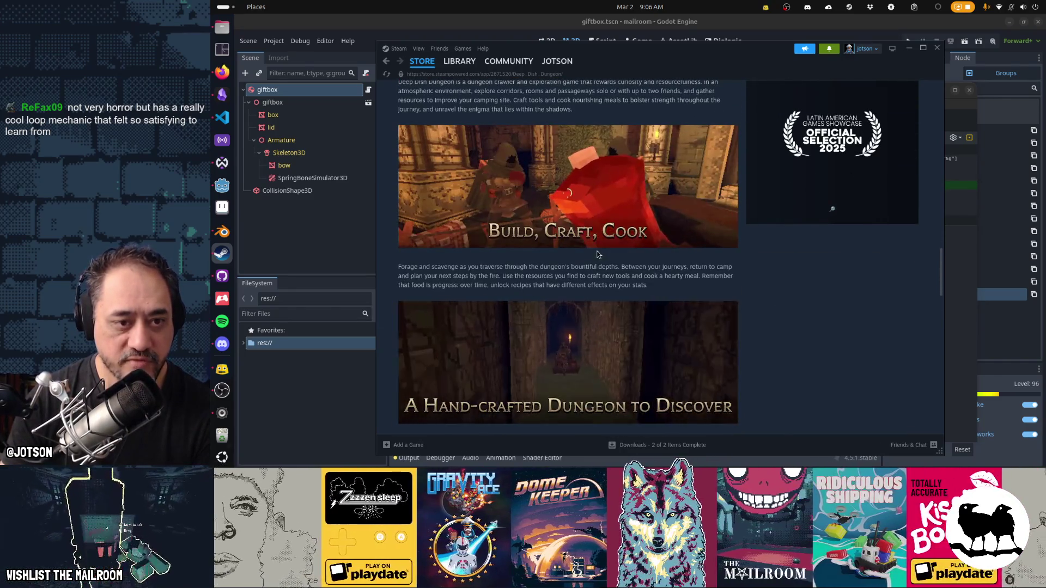
{"action": "scroll", "coordinate": [804, 291], "scroll_direction": "down", "scroll_amount": 4}
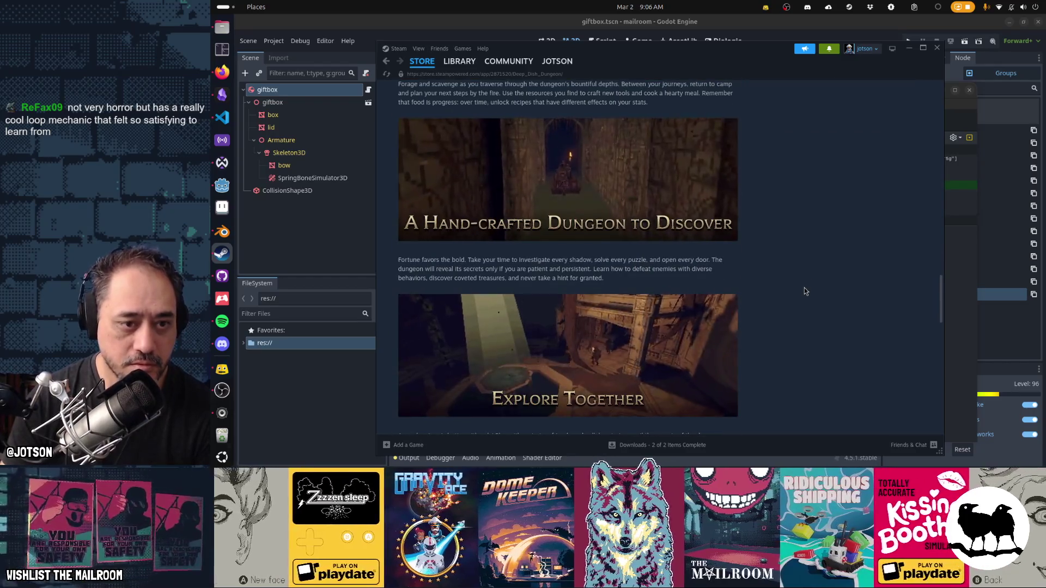
{"action": "scroll", "coordinate": [813, 304], "scroll_direction": "down", "scroll_amount": 4}
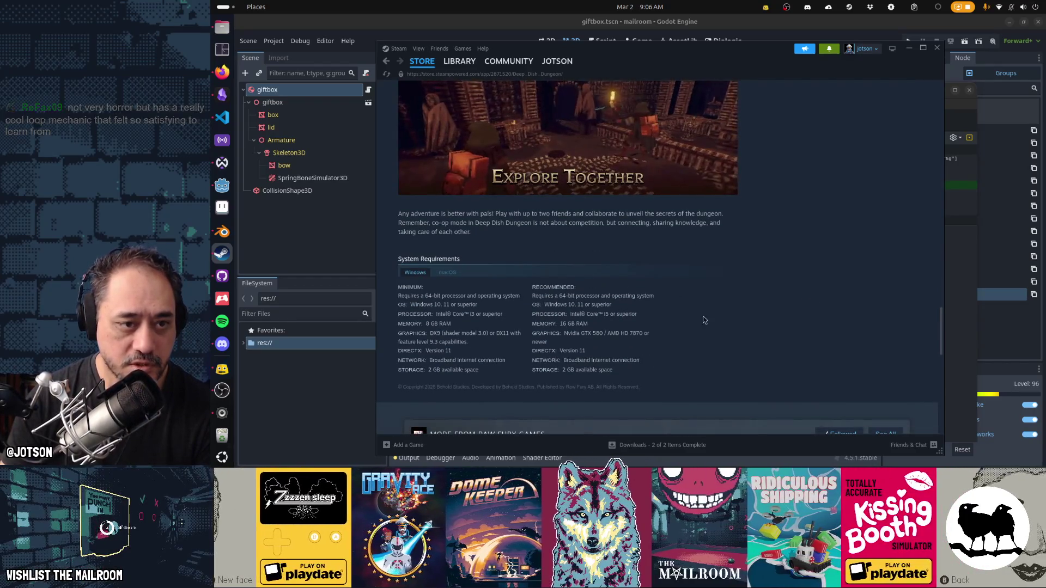
- Scroll back up to the trailer, then recheck the demo download section
{"action": "scroll", "coordinate": [717, 327], "scroll_direction": "up", "scroll_amount": 10}
{"action": "scroll", "coordinate": [724, 332], "scroll_direction": "up", "scroll_amount": 2}
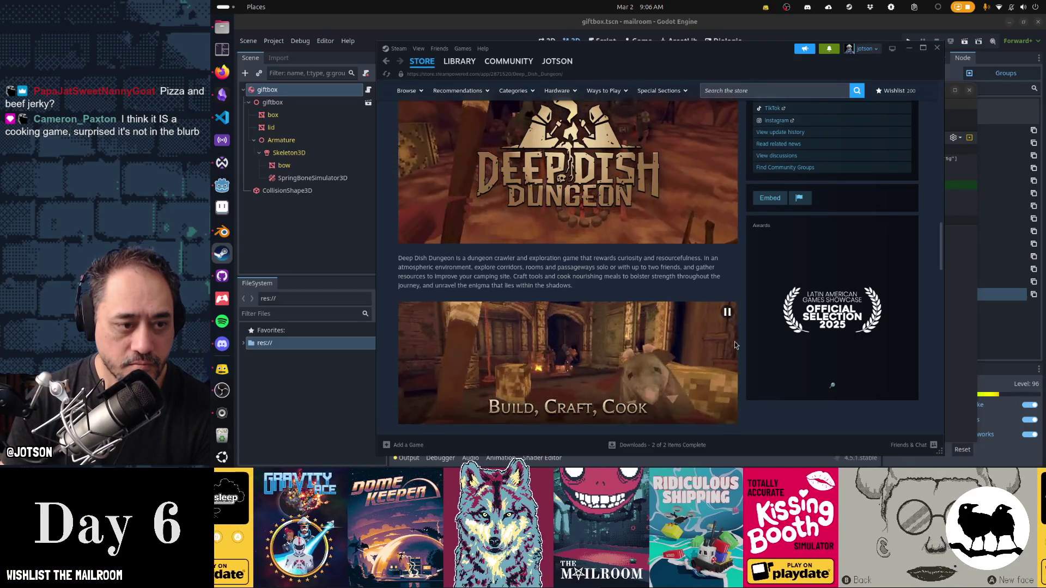
{"action": "scroll", "coordinate": [734, 343], "scroll_direction": "up", "scroll_amount": 4}
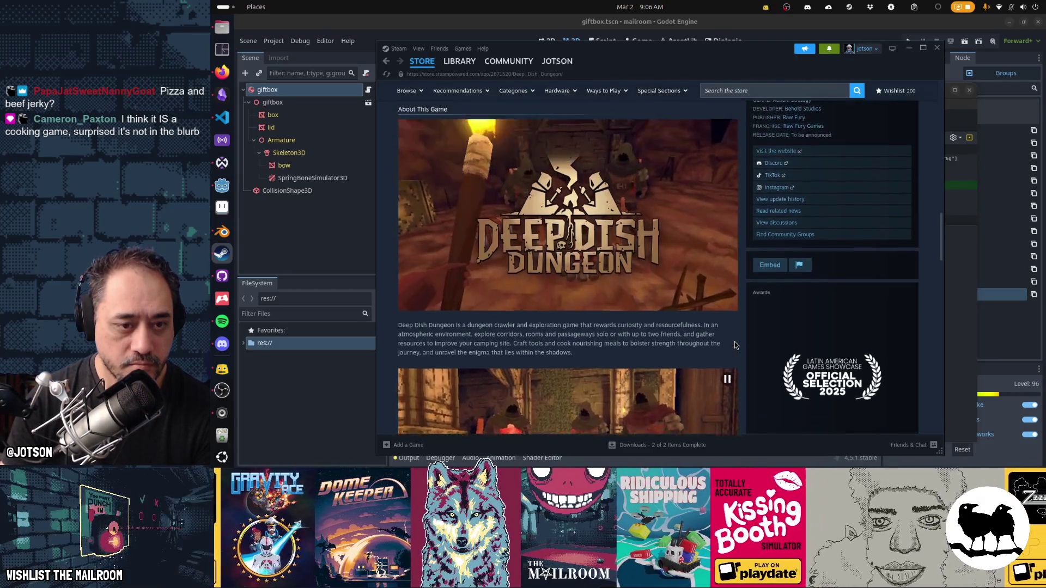
{"action": "scroll", "coordinate": [734, 345], "scroll_direction": "up", "scroll_amount": 10}
{"action": "scroll", "coordinate": [734, 343], "scroll_direction": "up", "scroll_amount": 5}
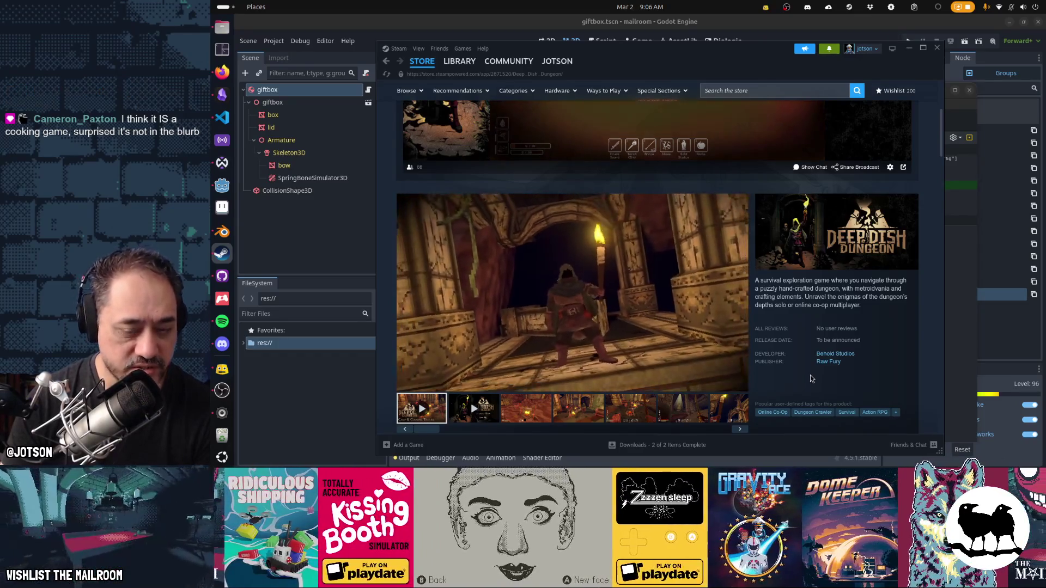
{"action": "scroll", "coordinate": [811, 379], "scroll_direction": "down", "scroll_amount": 3}
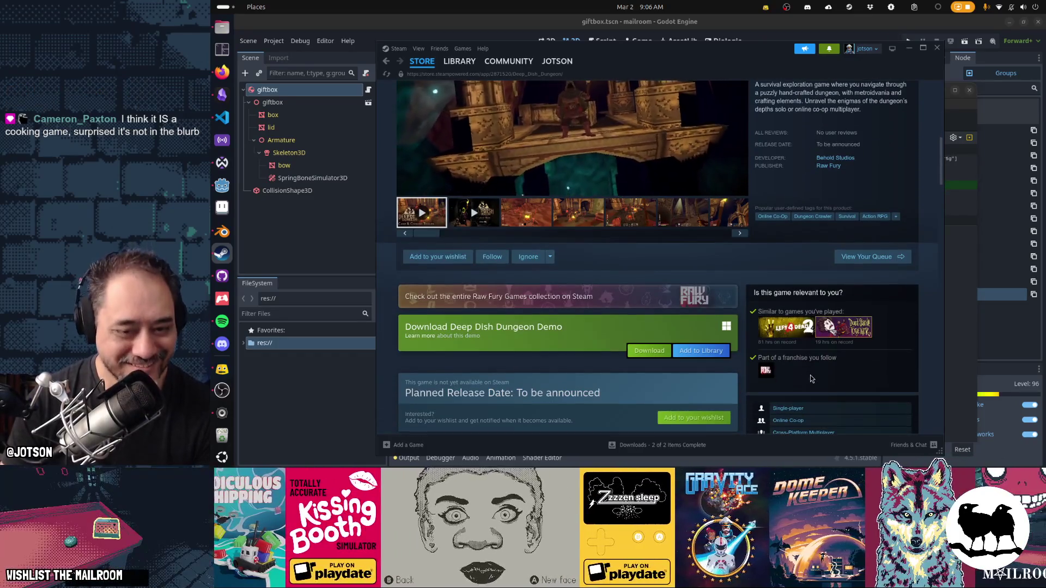
{"action": "scroll", "coordinate": [811, 378], "scroll_direction": "down", "scroll_amount": 5}
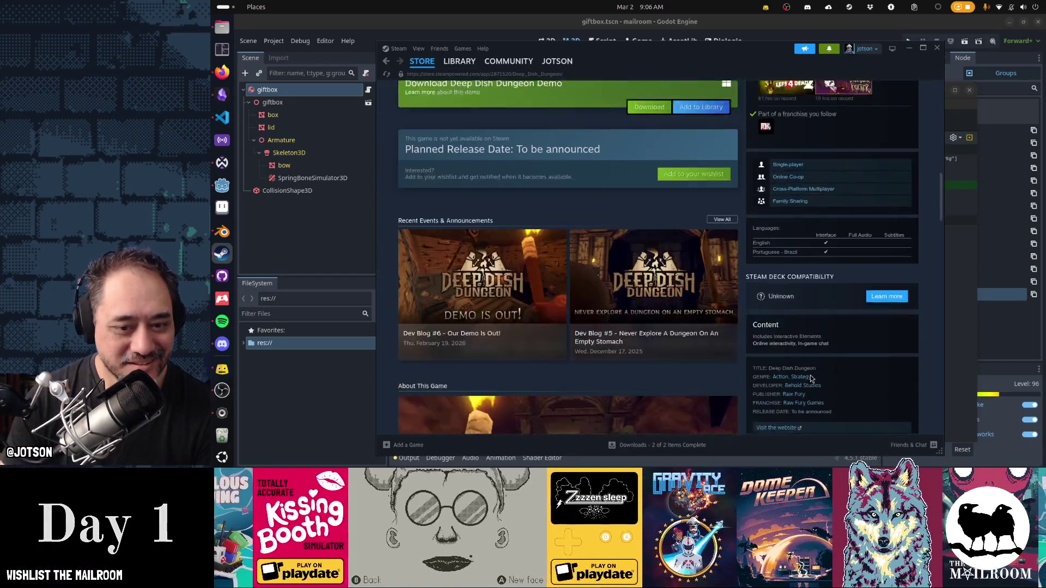
{"action": "scroll", "coordinate": [809, 374], "scroll_direction": "down", "scroll_amount": 3}
{"action": "scroll", "coordinate": [810, 375], "scroll_direction": "up", "scroll_amount": 5}
{"action": "scroll", "coordinate": [810, 379], "scroll_direction": "up", "scroll_amount": 10}
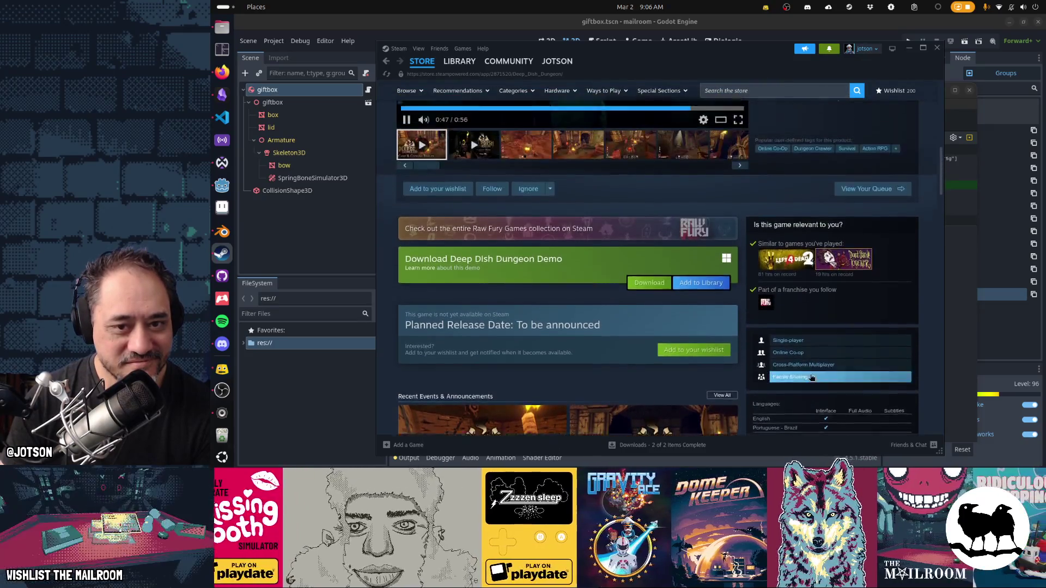
{"action": "scroll", "coordinate": [810, 379], "scroll_direction": "down", "scroll_amount": 4}
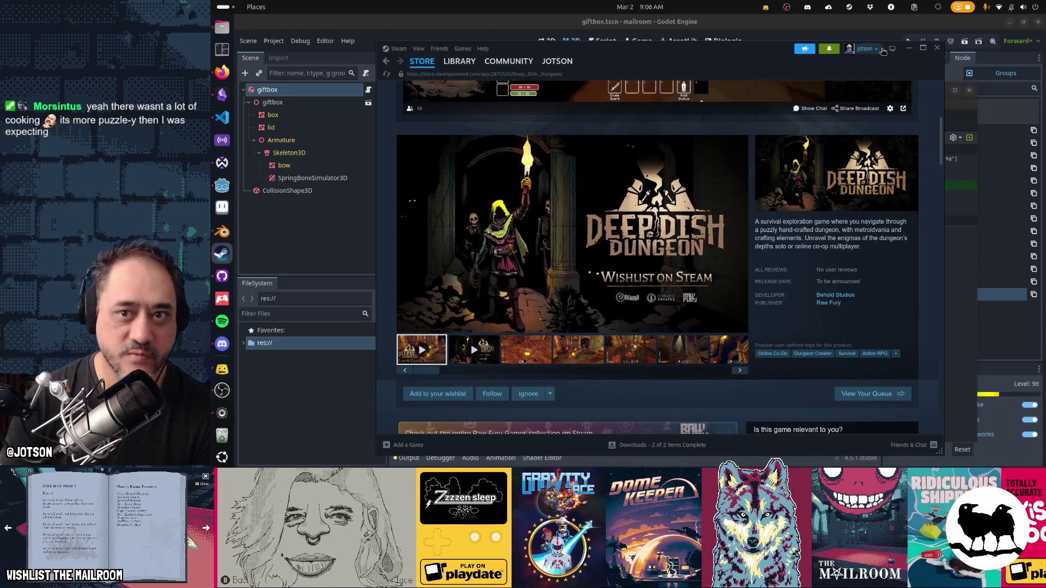
- Pause the Deep Dish Dungeon trailer, minimize Steam, and open a new Firefox window
{"action": "left_click", "coordinate": [406, 325]}
{"action": "left_click", "coordinate": [910, 49]}
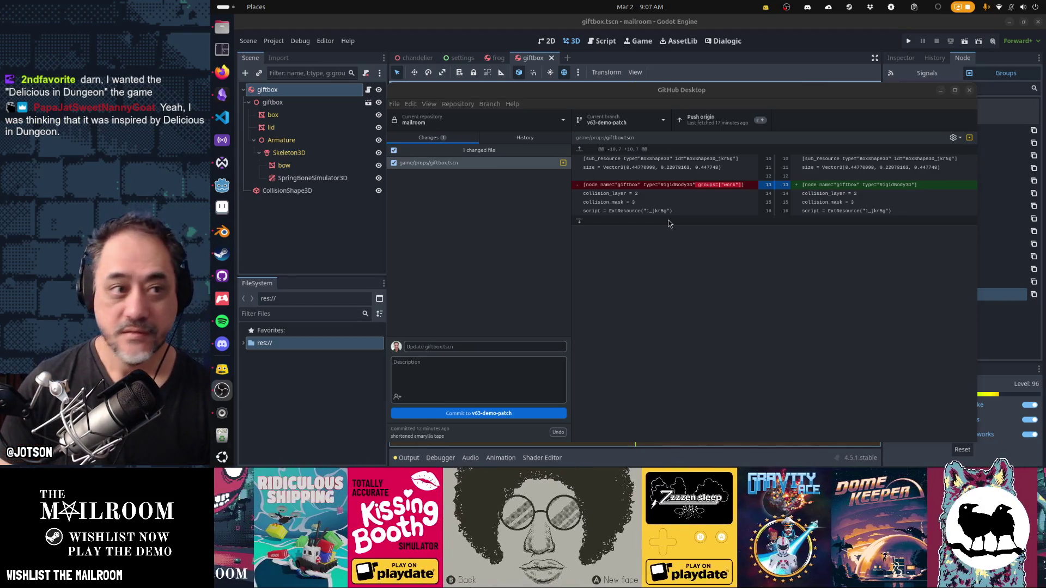
{"action": "left_click", "coordinate": [222, 71]}
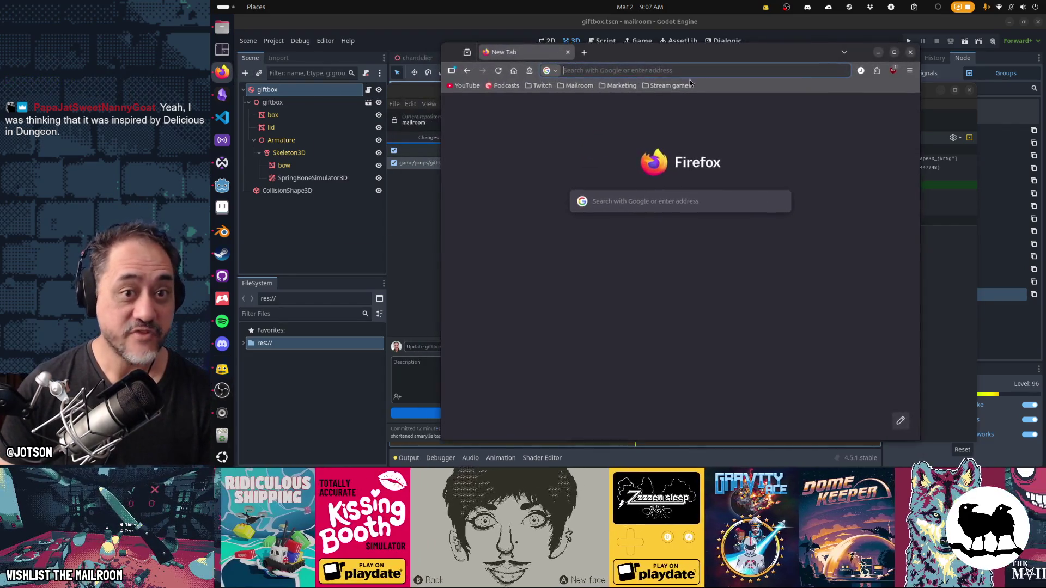
- Google 'delicious in dungeon' and browse its image results
{"action": "type", "text": "delivio"}
{"action": "key", "text": "BackSpace"}
{"action": "key", "text": "BackSpace"}
{"action": "key", "text": "BackSpace"}
{"action": "type", "text": "ciouis in dung"}
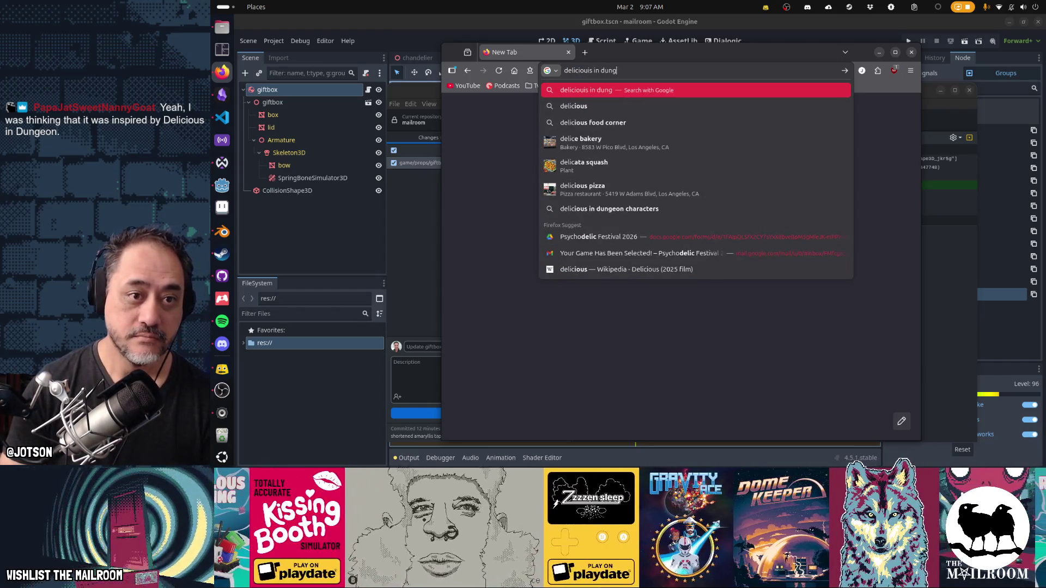
{"action": "type", "text": "eon"}
{"action": "key", "text": "Return"}
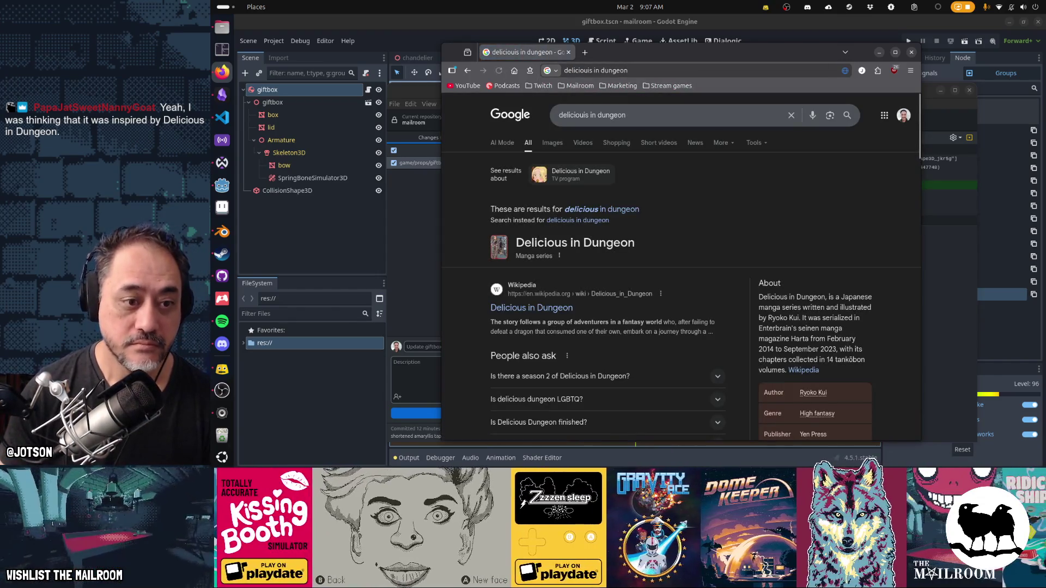
{"action": "scroll", "coordinate": [741, 193], "scroll_direction": "down", "scroll_amount": 5}
{"action": "scroll", "coordinate": [740, 194], "scroll_direction": "up", "scroll_amount": 5}
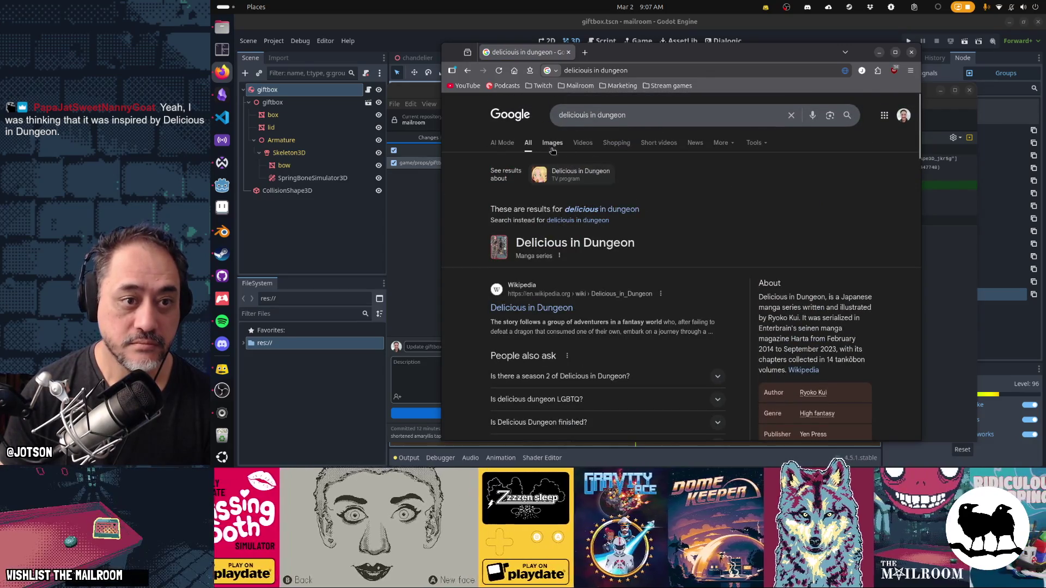
{"action": "left_click", "coordinate": [552, 148]}
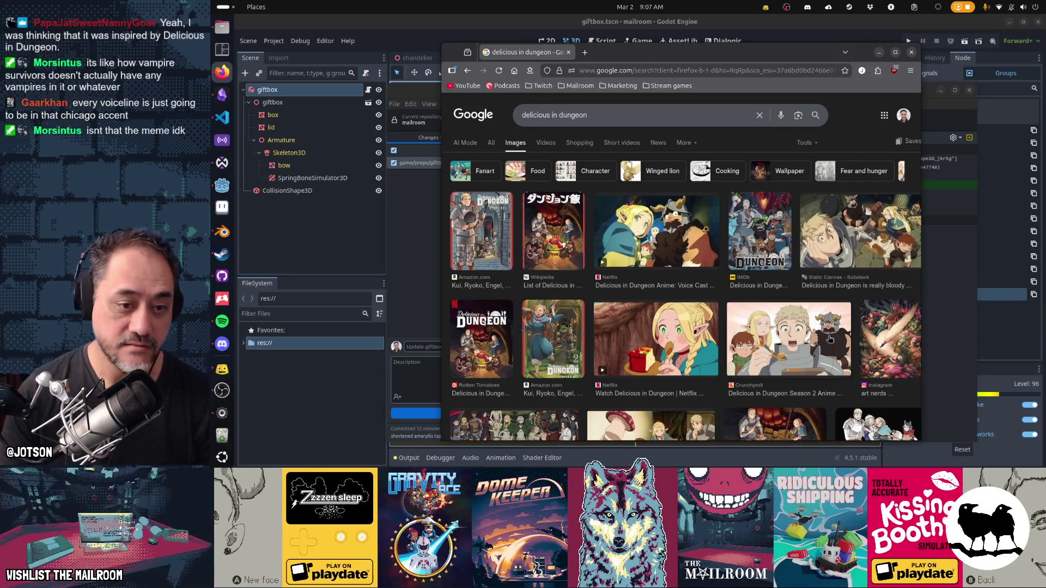
{"action": "scroll", "coordinate": [829, 339], "scroll_direction": "down", "scroll_amount": 3}
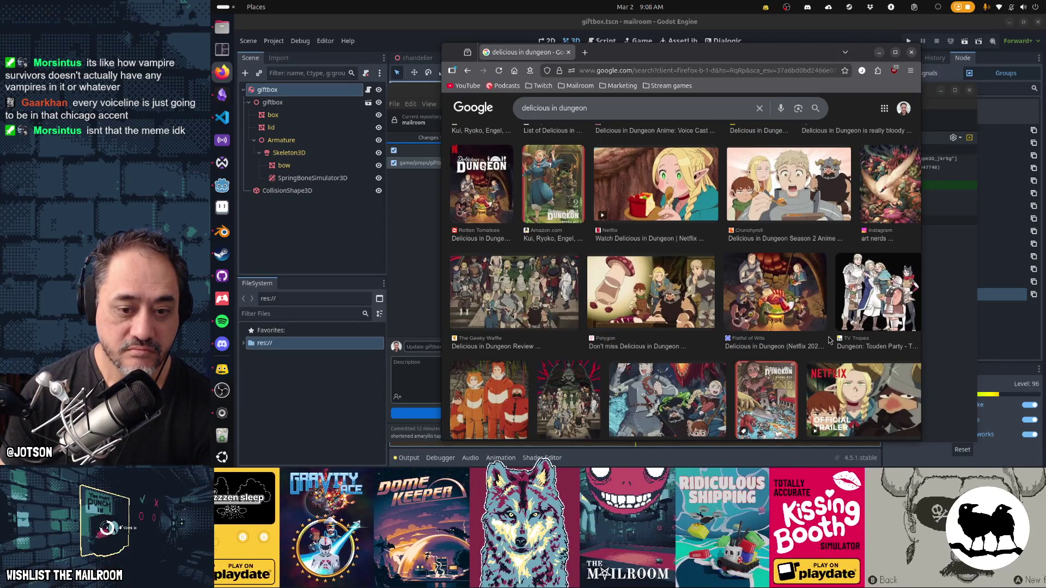
{"action": "scroll", "coordinate": [829, 339], "scroll_direction": "down", "scroll_amount": 3}
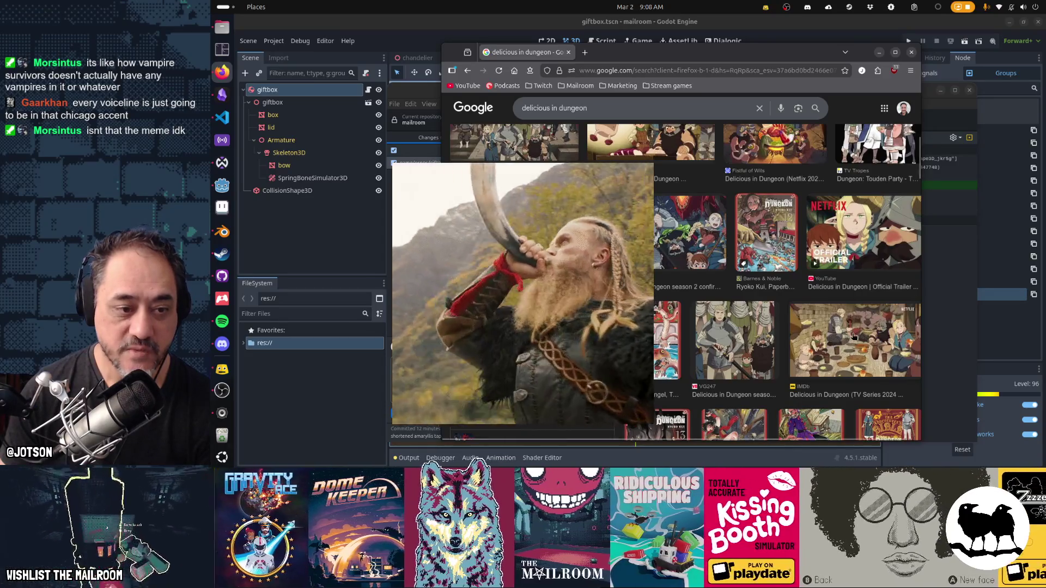
{"action": "scroll", "coordinate": [761, 330], "scroll_direction": "up", "scroll_amount": 3}
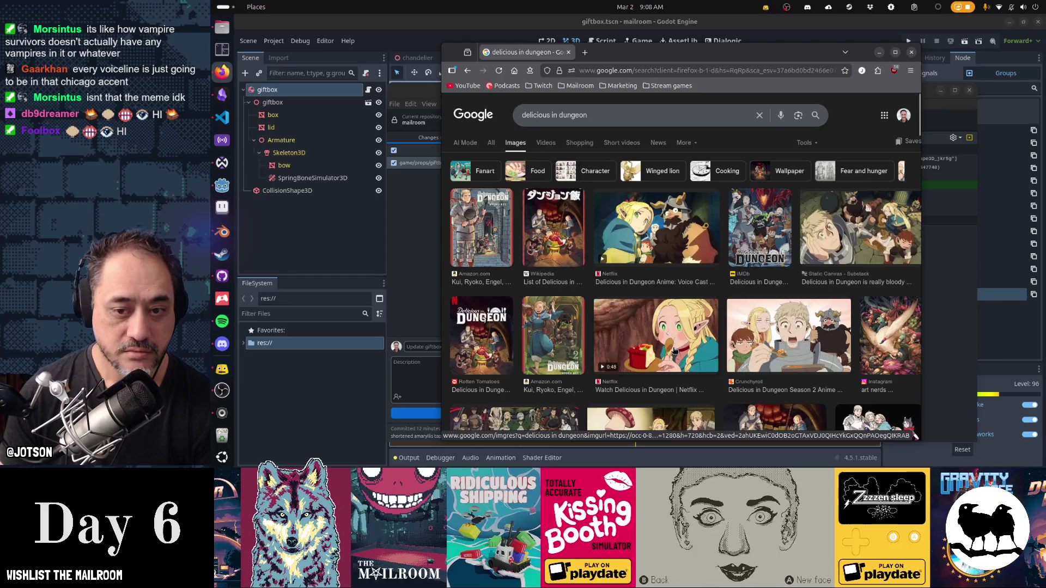
- Return to the all-results page and move on to the Steam wishlist sorted by date added
{"action": "key", "text": "alt+Left"}
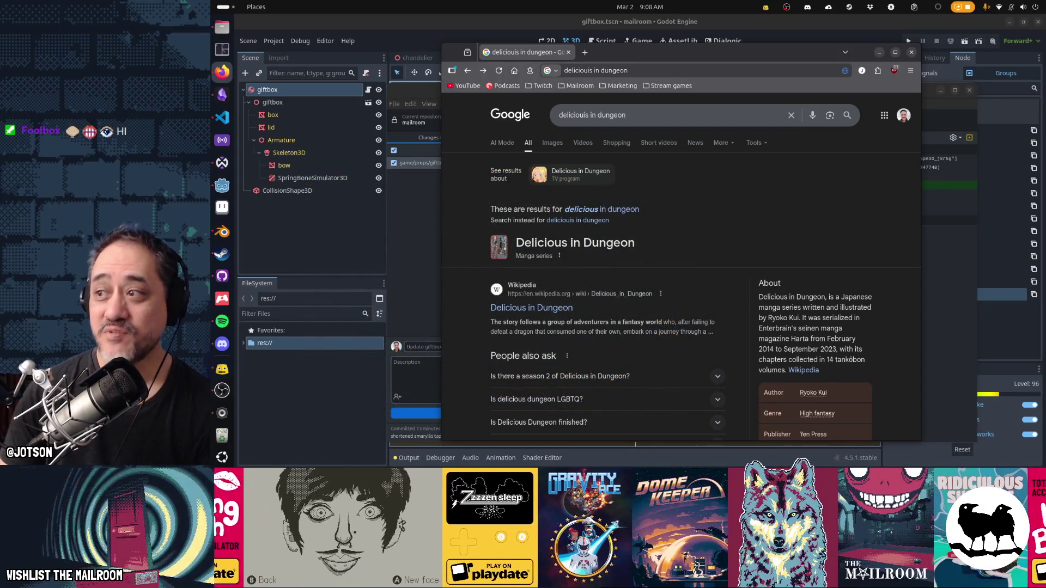
{"action": "left_click", "coordinate": [222, 368]}
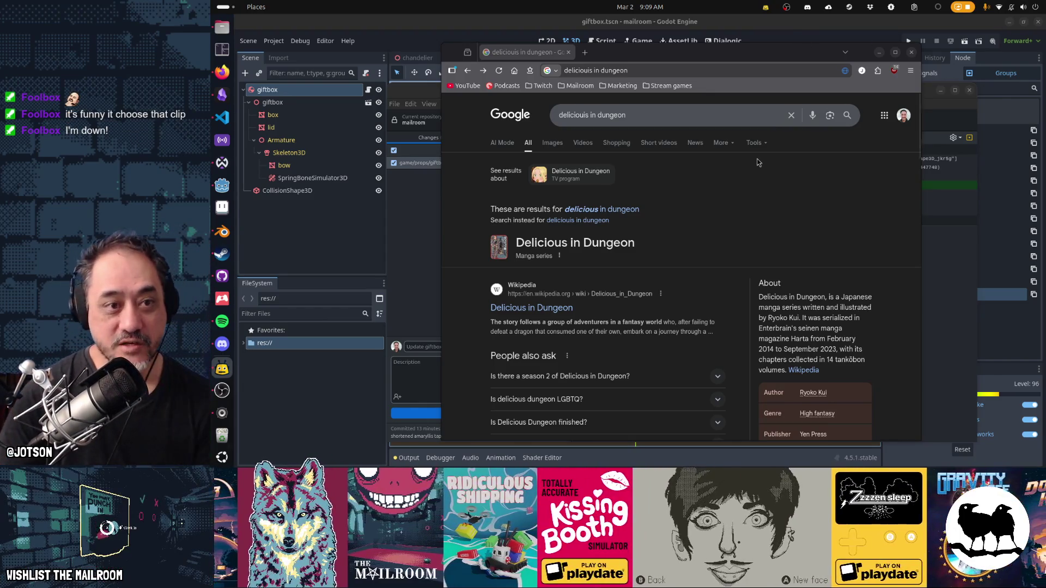
{"action": "key", "text": "ctrl+w"}
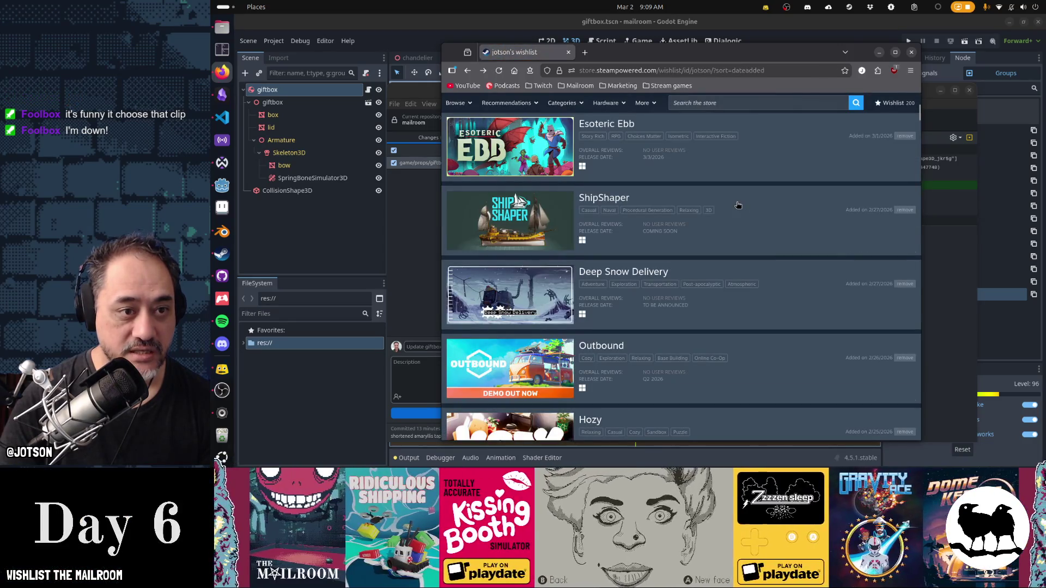
- Open Far Far West from the wishlist and play its trailer full screen
{"action": "scroll", "coordinate": [738, 205], "scroll_direction": "up", "scroll_amount": 4}
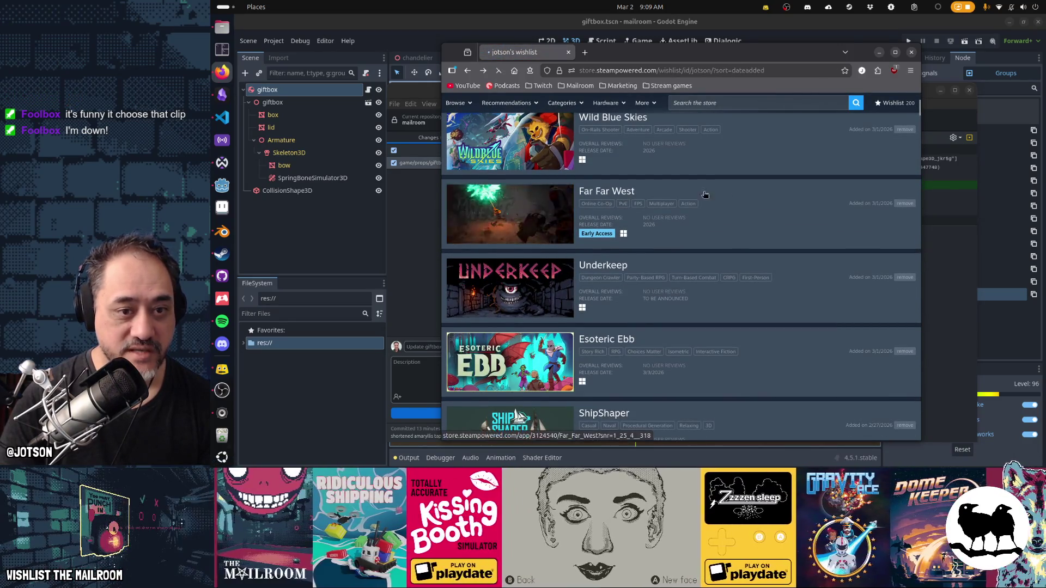
{"action": "left_click", "coordinate": [651, 199]}
{"action": "scroll", "coordinate": [733, 196], "scroll_direction": "down", "scroll_amount": 3}
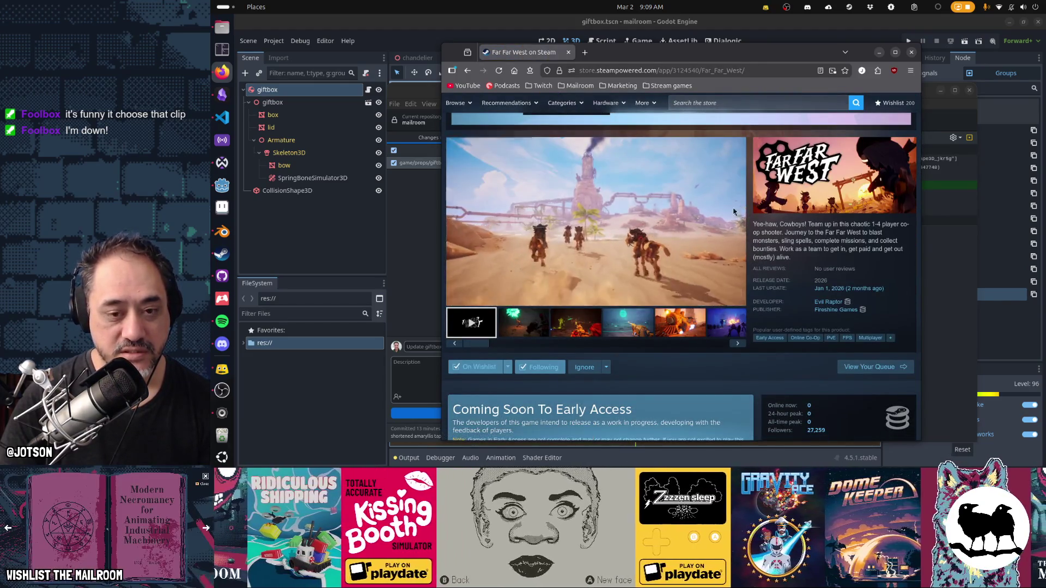
{"action": "left_click", "coordinate": [741, 297]}
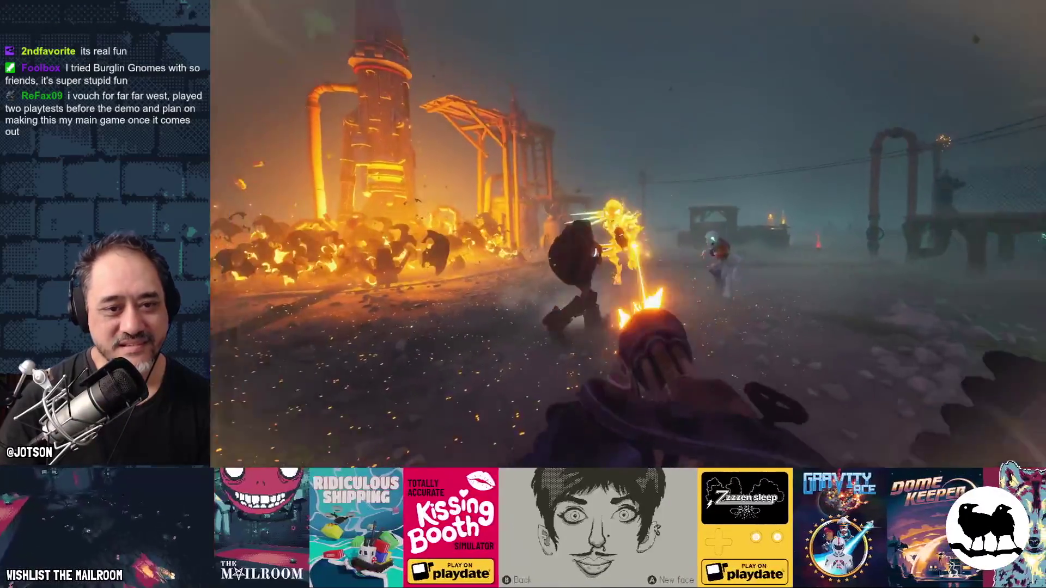
- Exit full screen, go back to the Steam wishlist, and raise GitHub Desktop
{"action": "key", "text": "Escape"}
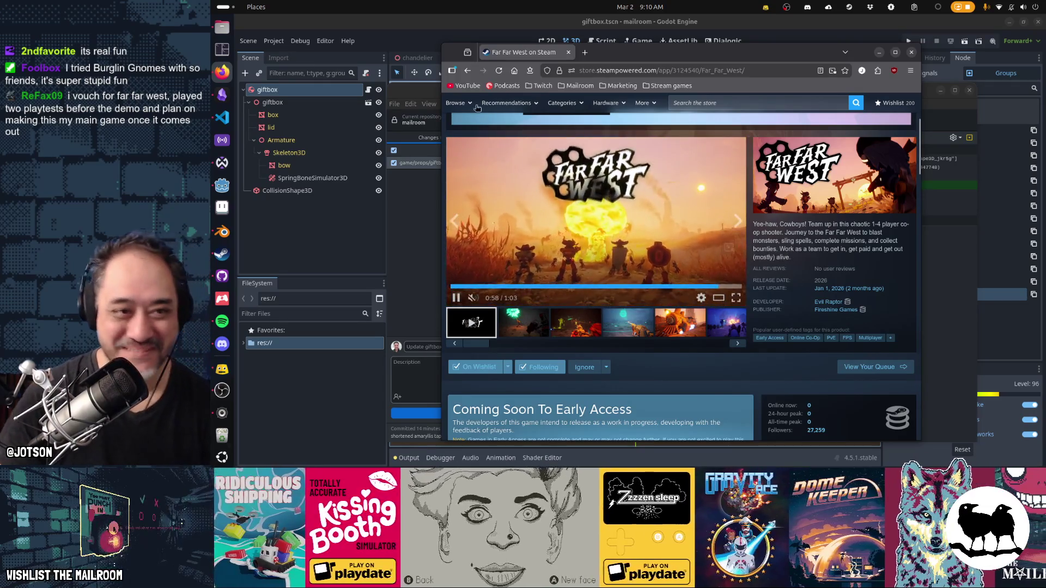
{"action": "left_click", "coordinate": [467, 73]}
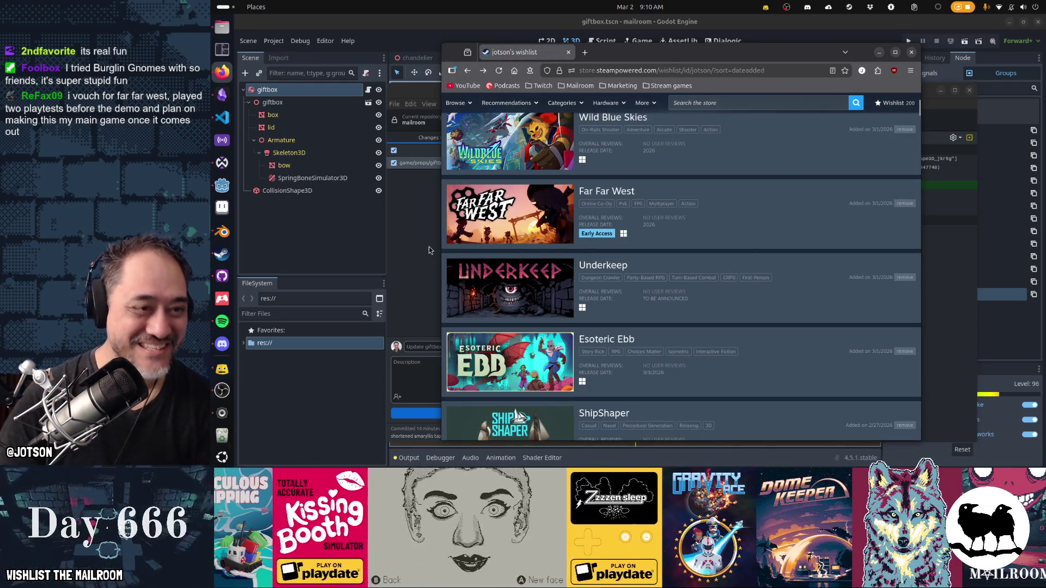
{"action": "left_click", "coordinate": [430, 247]}
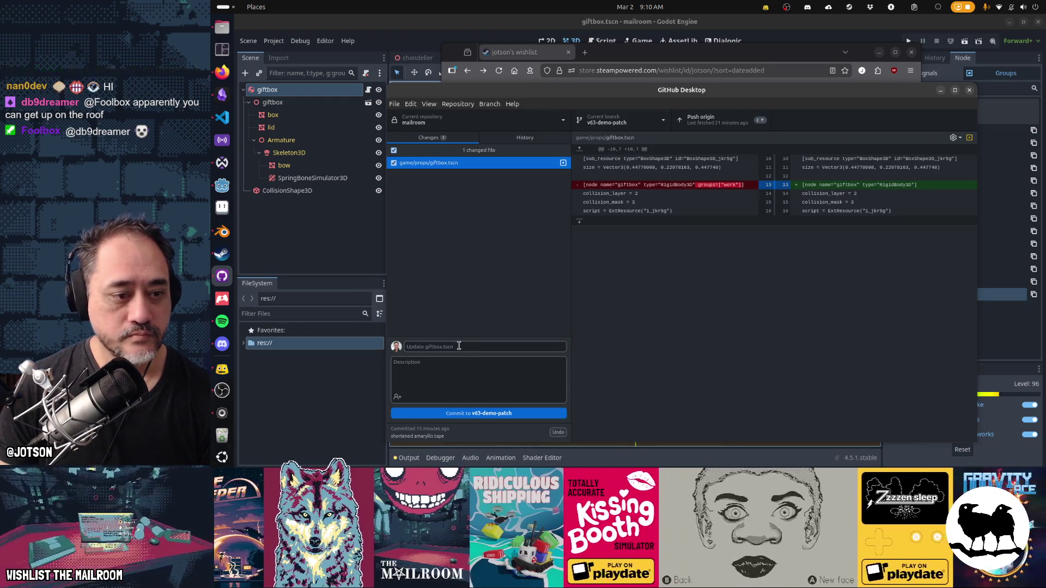
- Commit giftbox.tscn to v63-demo-patch as "removed giftbox from 'work' group", checking the Obsidian TODO notes
{"action": "left_click", "coordinate": [459, 346]}
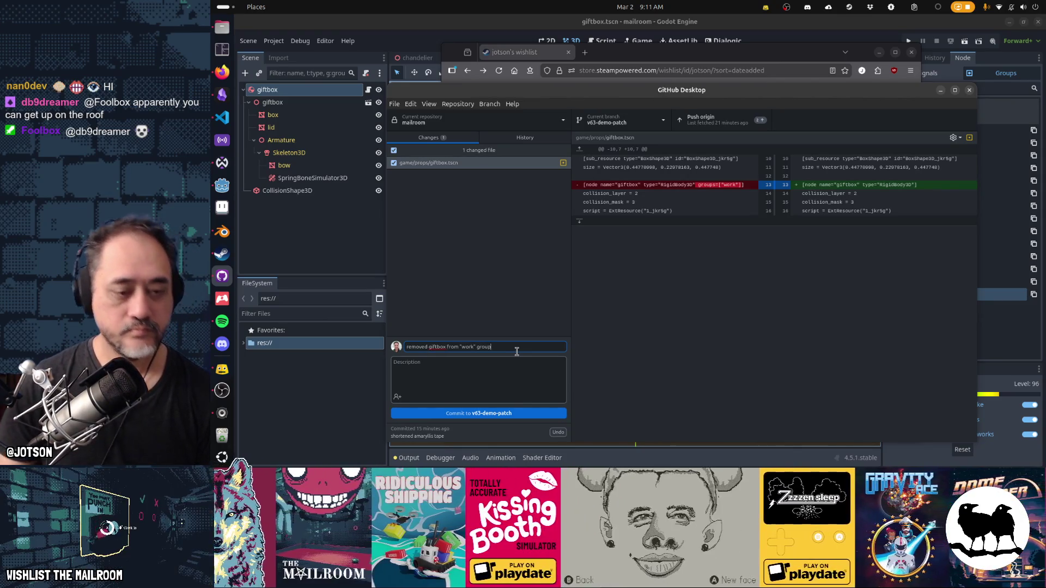
{"action": "left_click", "coordinate": [480, 413]}
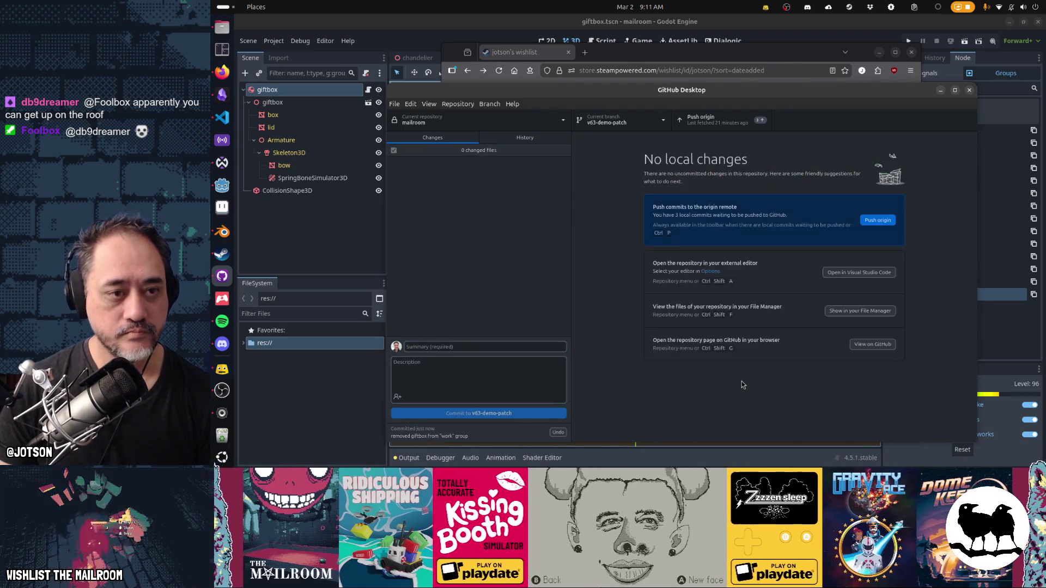
{"action": "key", "text": "alt+Tab"}
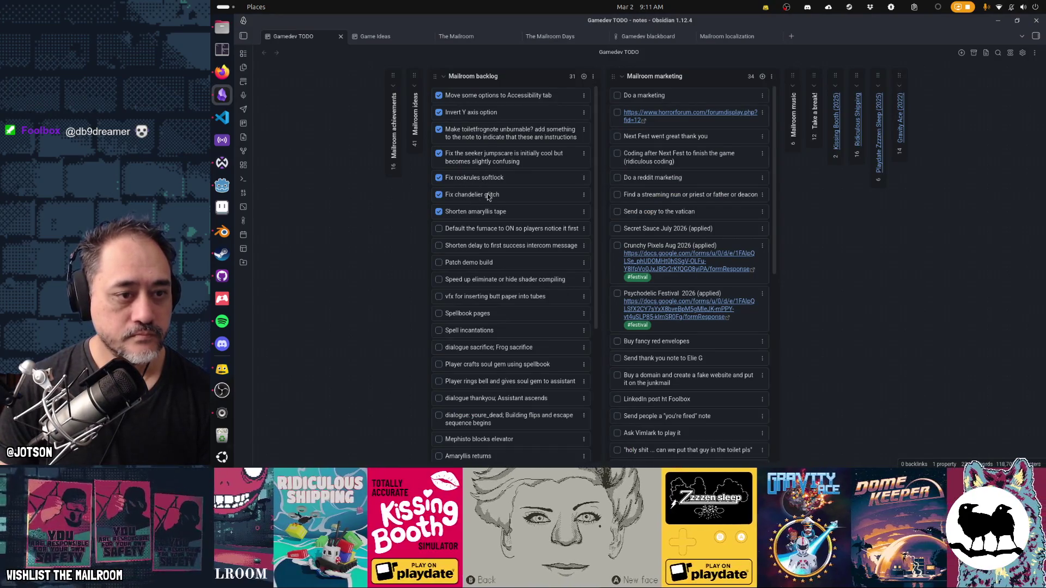
{"action": "key", "text": "alt+Tab"}
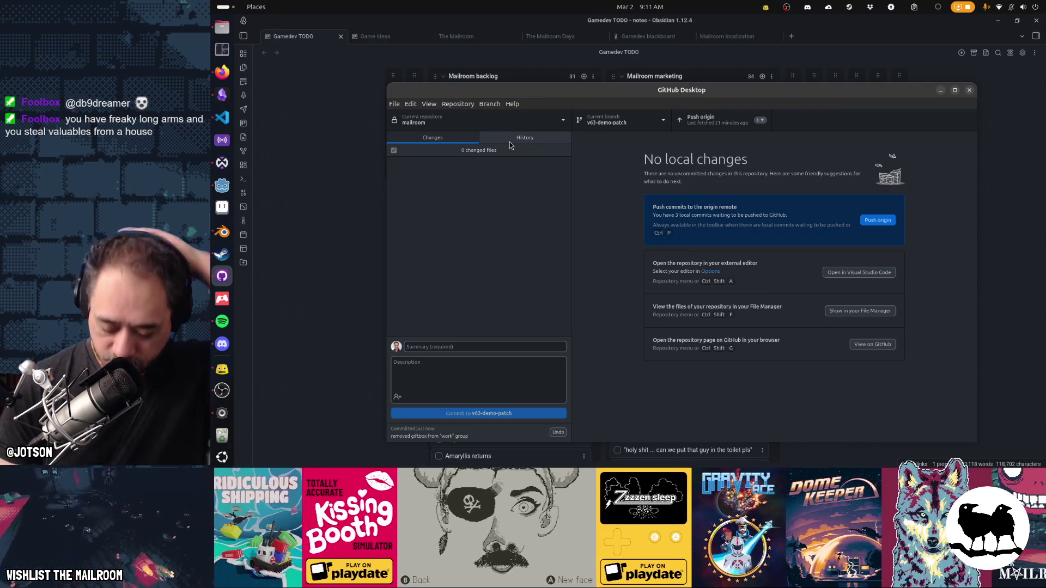
- Switch to the Godot editor and close the frog scene tab
{"action": "key", "text": "alt+Tab"}
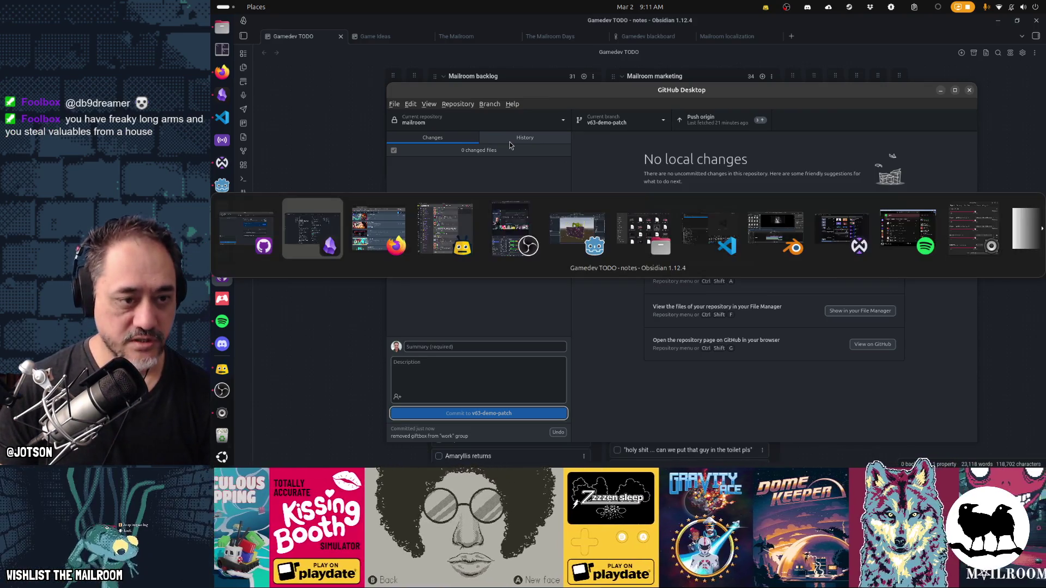
{"action": "key", "text": "Tab"}
{"action": "key", "text": "Tab"}
{"action": "key", "text": "Tab"}
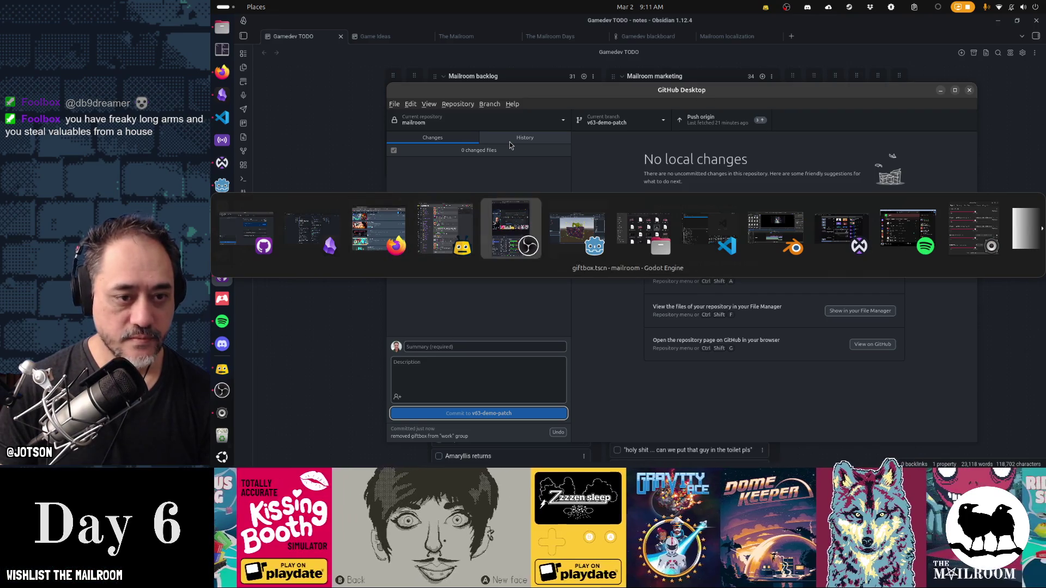
{"action": "left_click", "coordinate": [513, 58]}
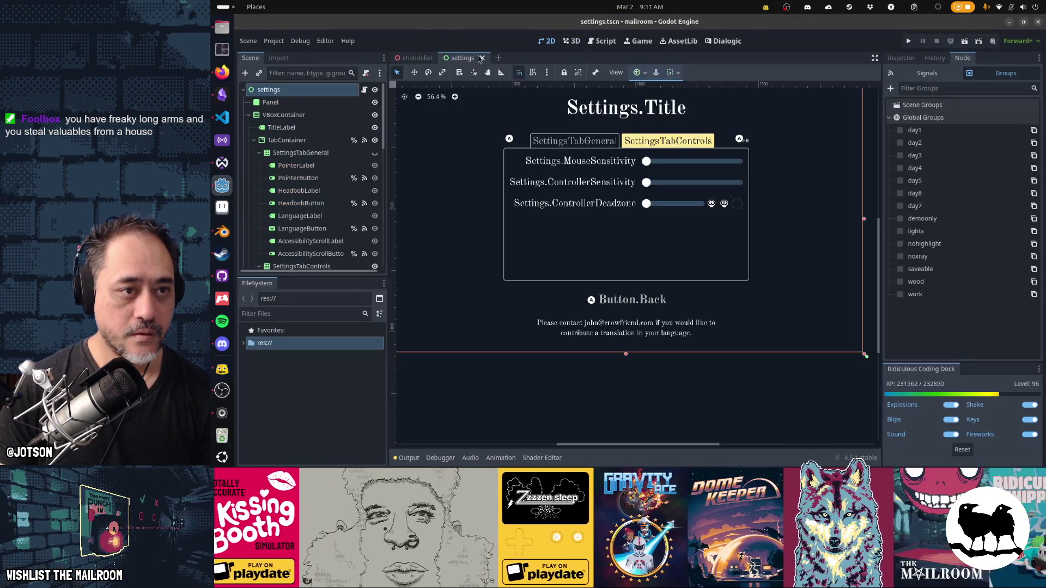
- Close the settings scene and turn off Deactivation > Can Sleep on the chandelier RigidBody3D
{"action": "left_click", "coordinate": [478, 57]}
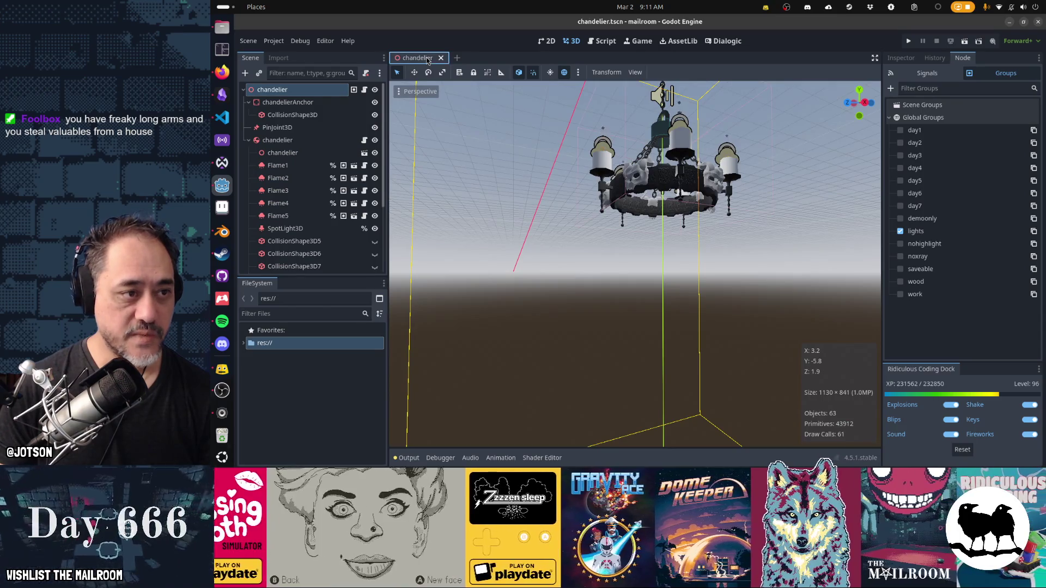
{"action": "left_click", "coordinate": [297, 142]}
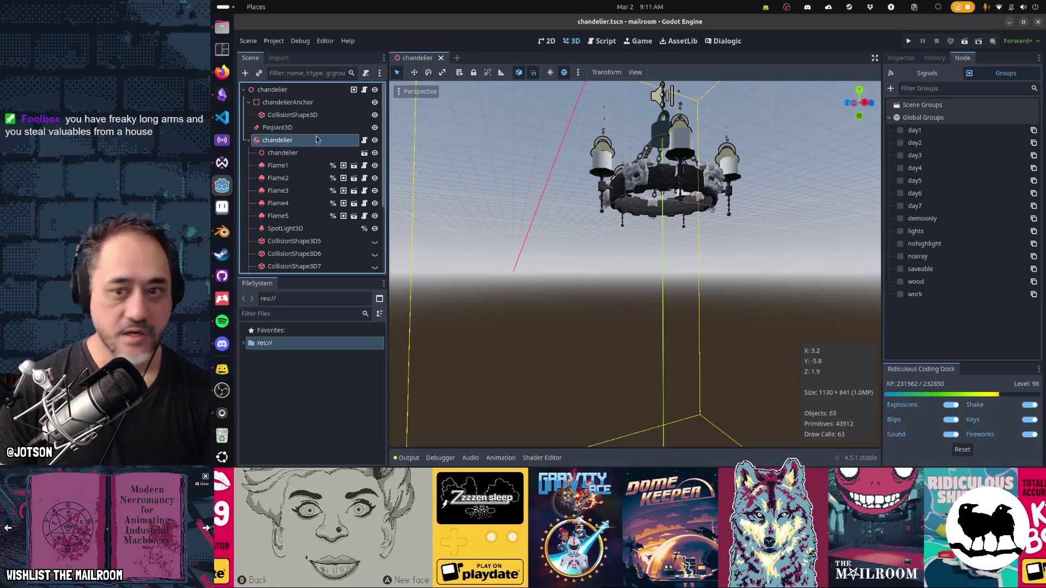
{"action": "left_click", "coordinate": [898, 57]}
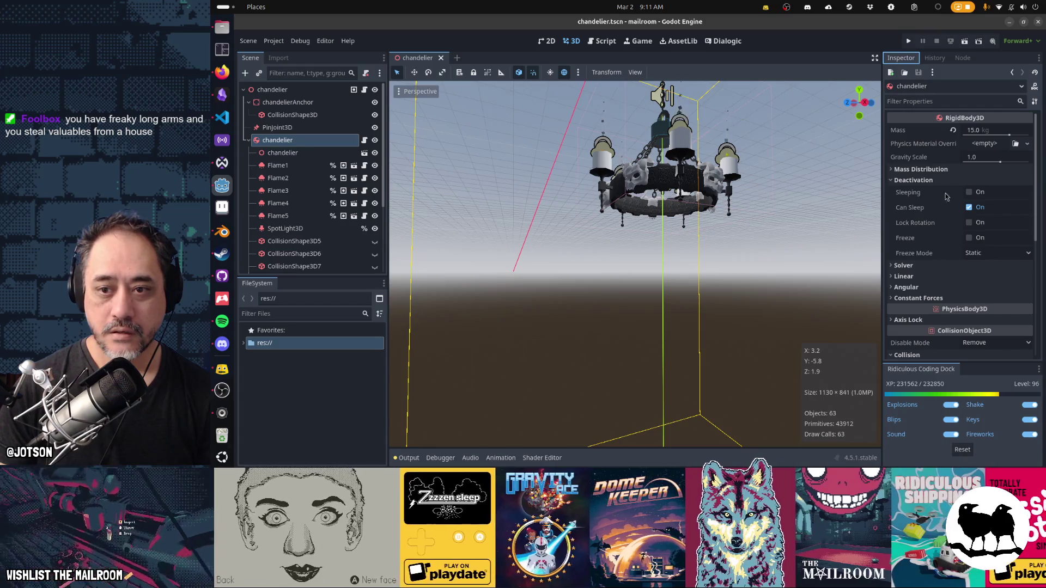
{"action": "left_click", "coordinate": [969, 208]}
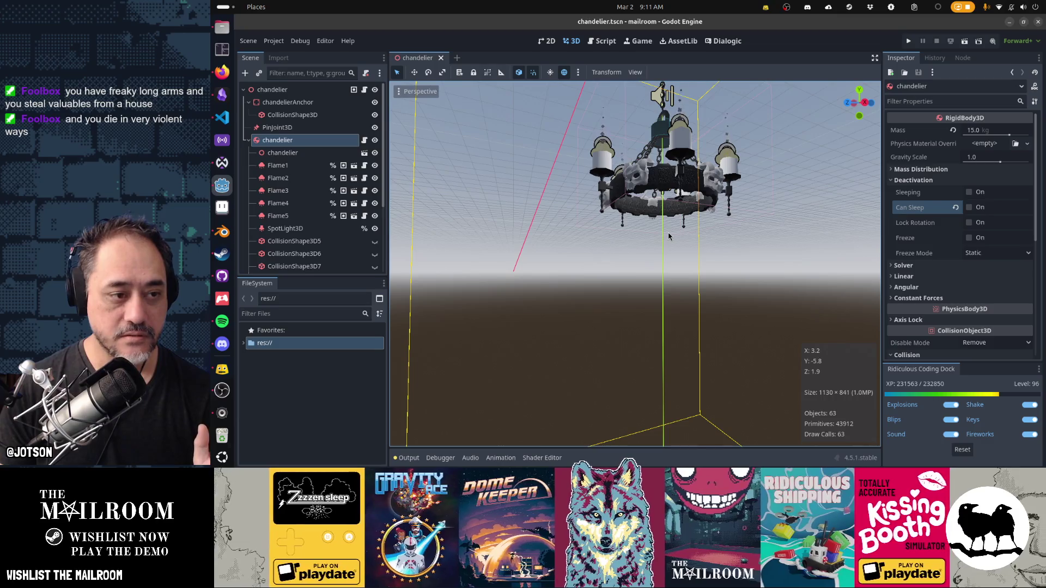
{"action": "key", "text": "alt+Tab"}
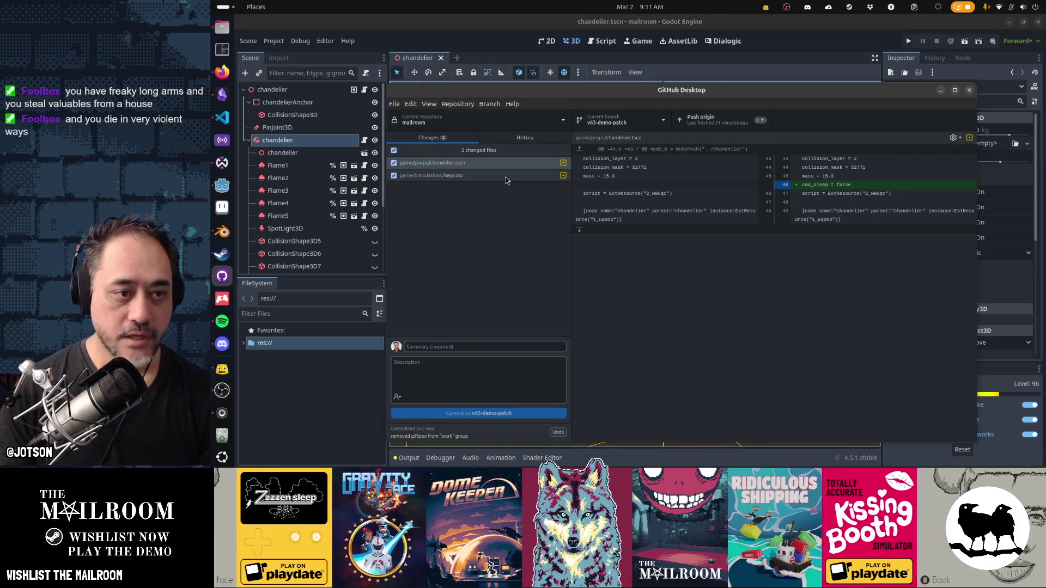
- Discard the keys.csv changes and commit chandelier.tscn as 'chandelier no longer sleeps', then return to Obsidian
{"action": "right_click", "coordinate": [498, 180]}
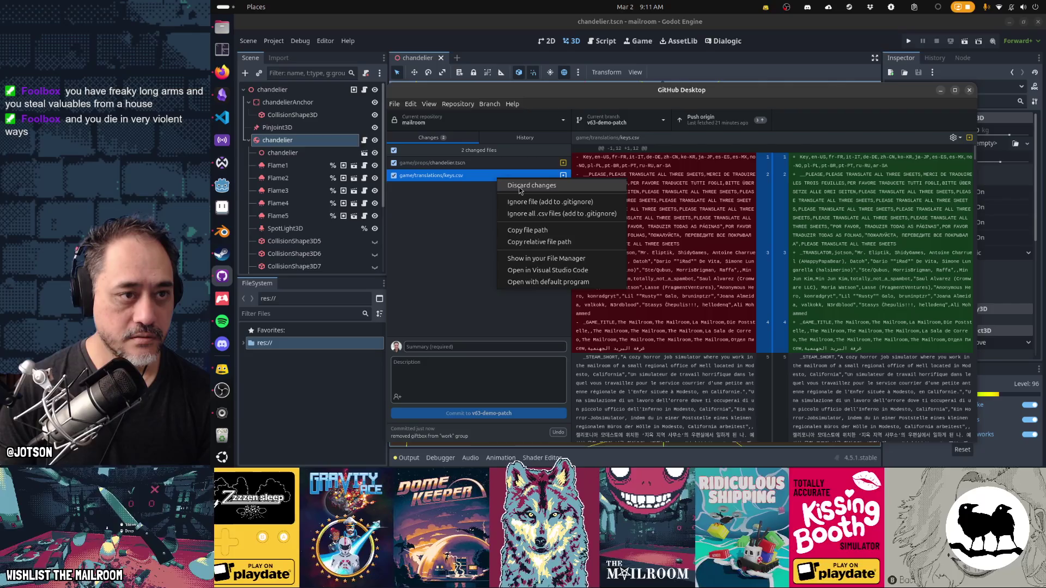
{"action": "left_click", "coordinate": [519, 188]}
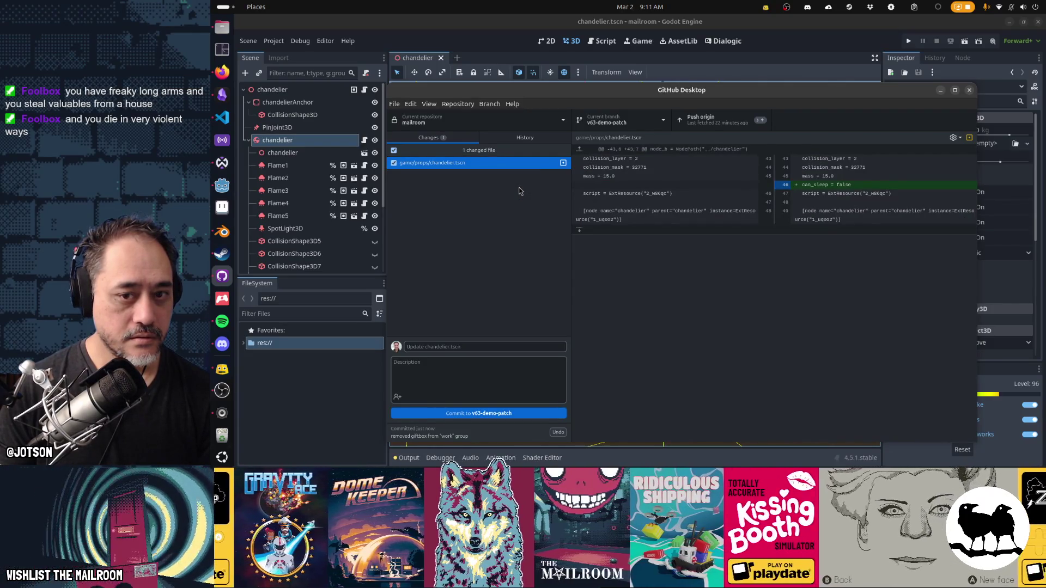
{"action": "left_click", "coordinate": [483, 344]}
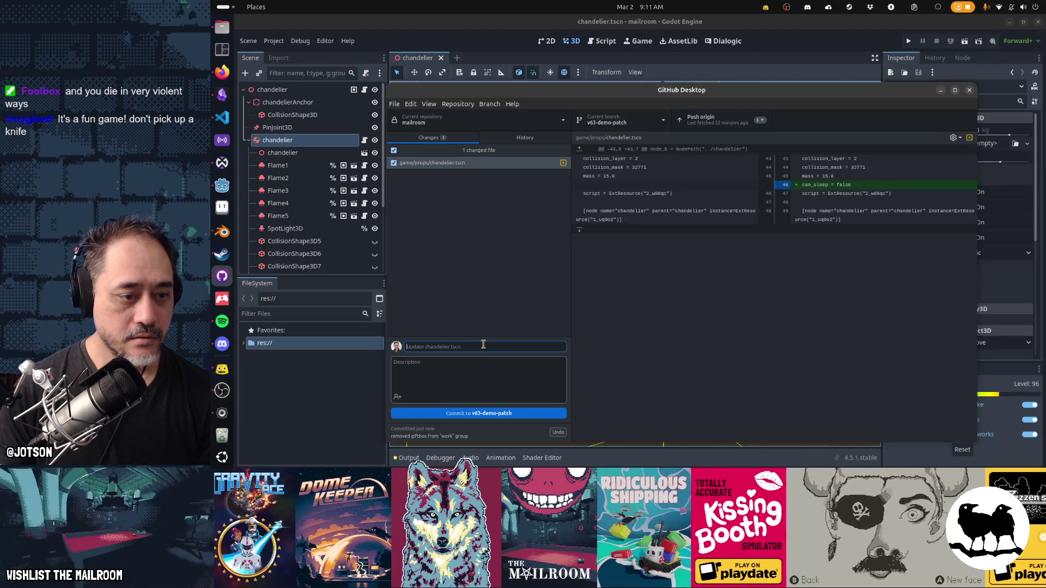
{"action": "type", "text": "chand"}
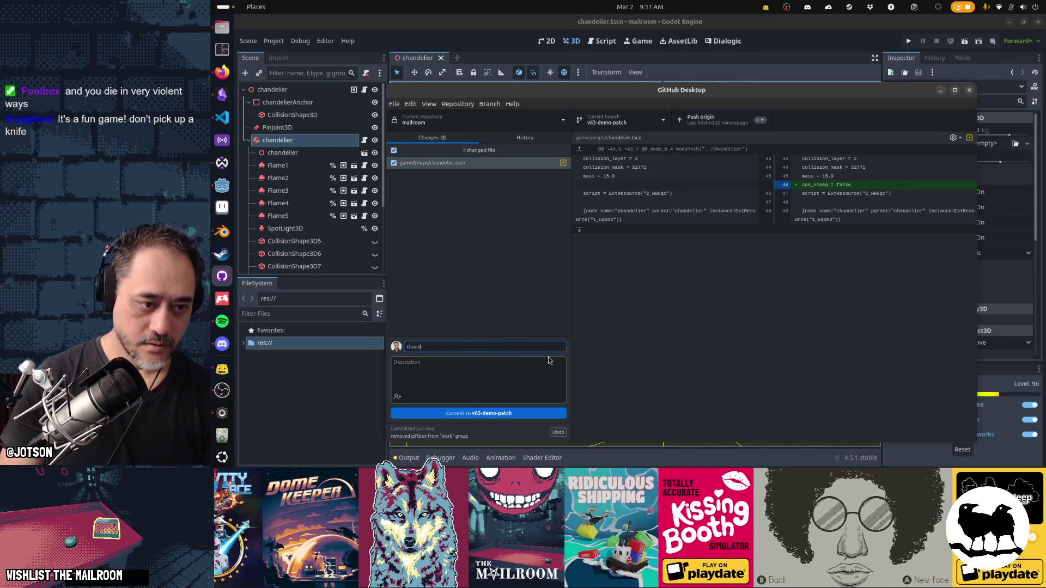
{"action": "type", "text": "er sleeps"}
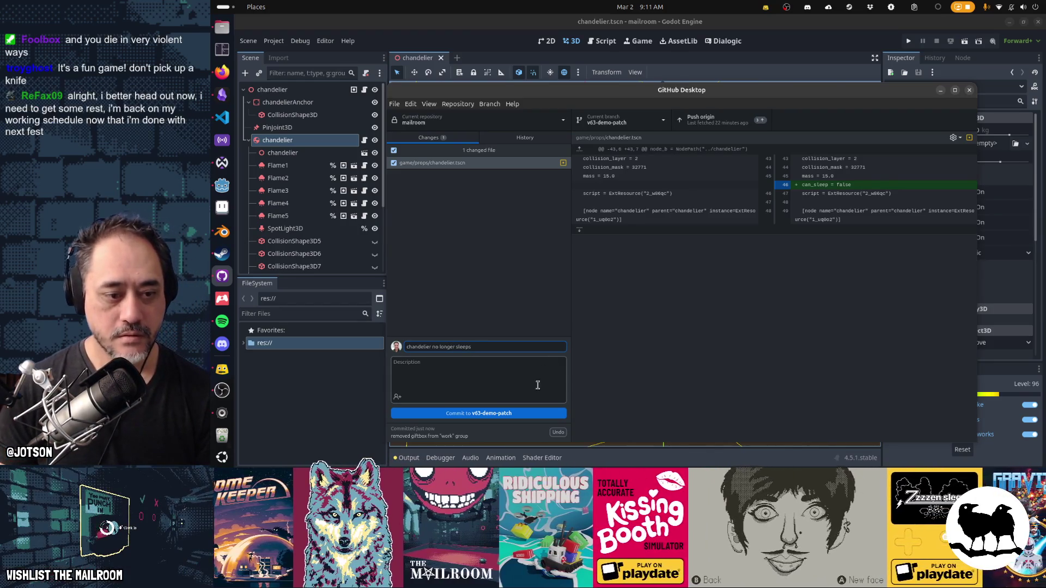
{"action": "left_click", "coordinate": [540, 413]}
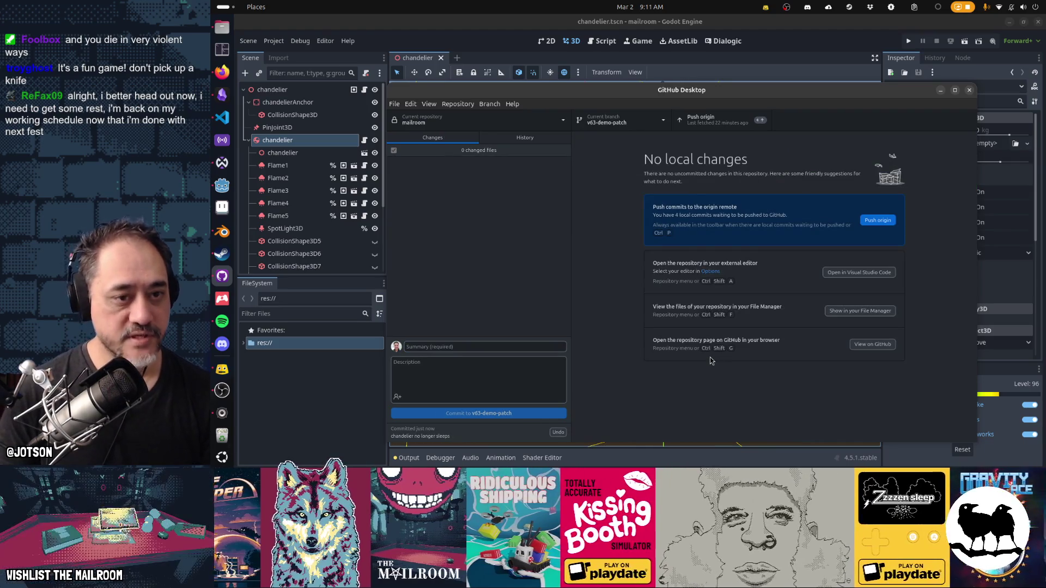
{"action": "key", "text": "alt+Tab"}
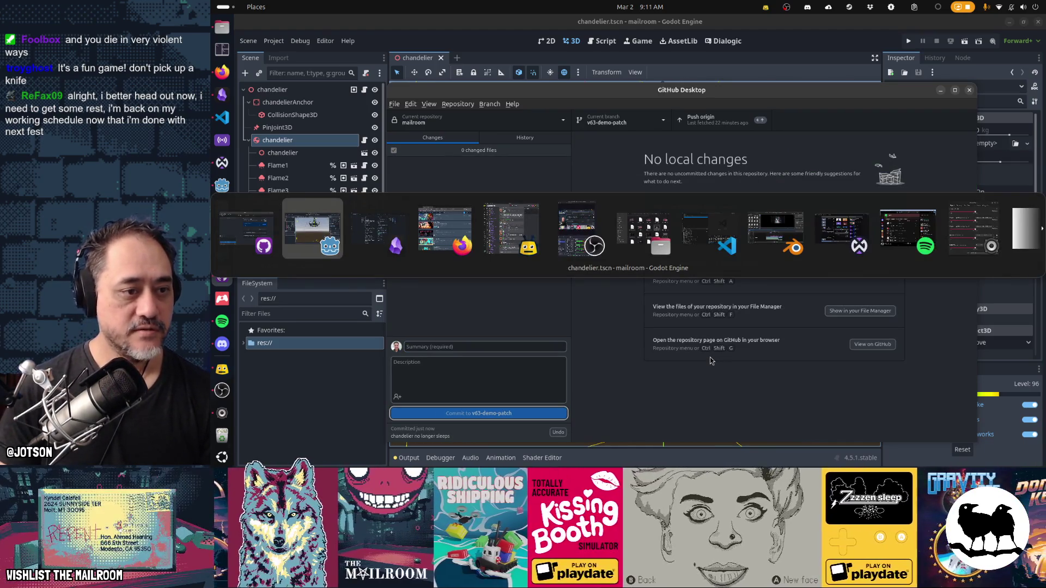
{"action": "key", "text": "alt+Tab"}
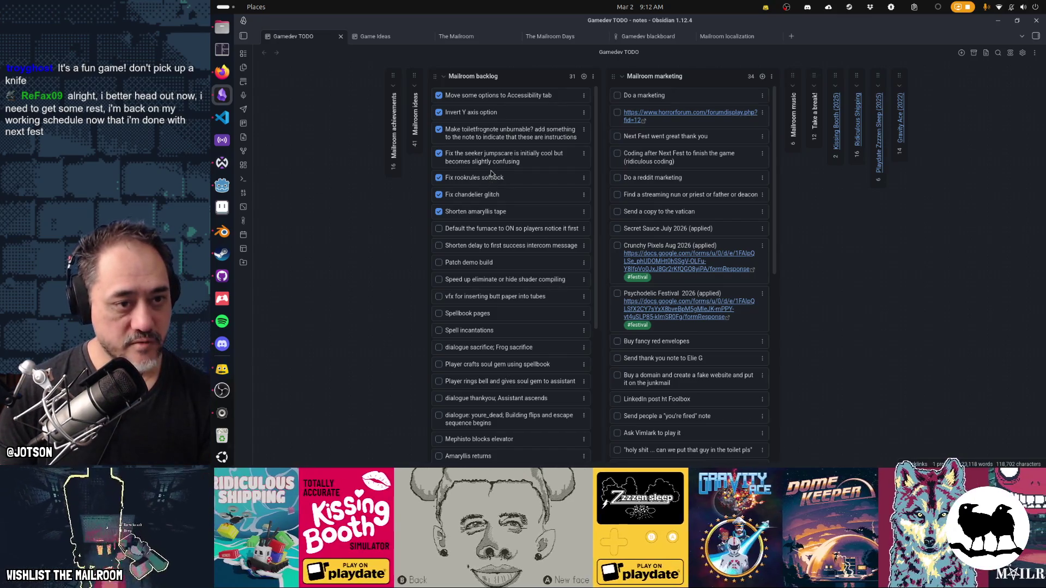
- Move the checked seeker jumpscare card below 'Shorten amaryllis tape' in the Mailroom backlog
{"action": "left_click_drag", "start_coordinate": [494, 160], "coordinate": [499, 213]}
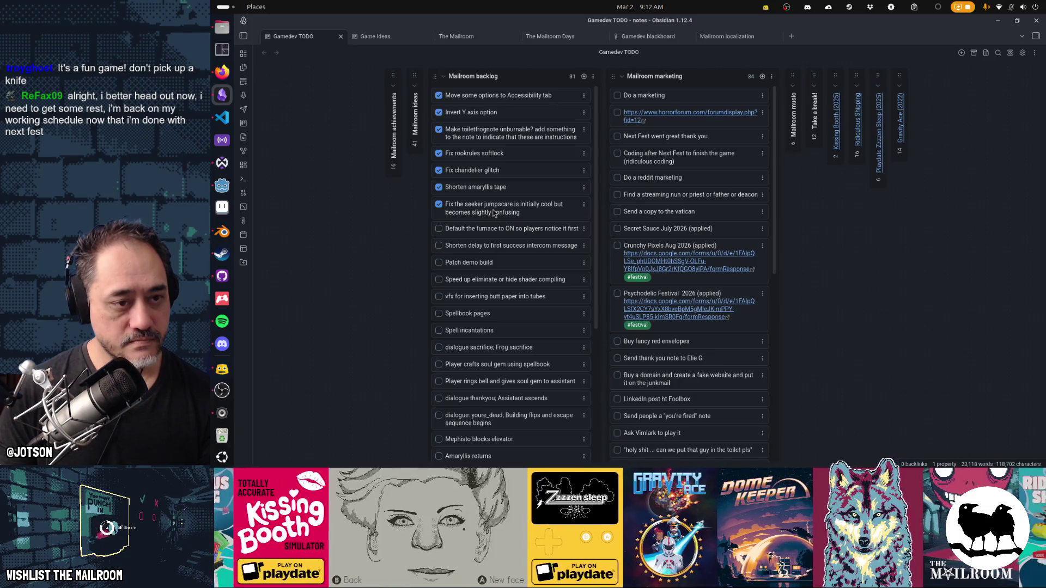
{"action": "key", "text": "alt+Tab"}
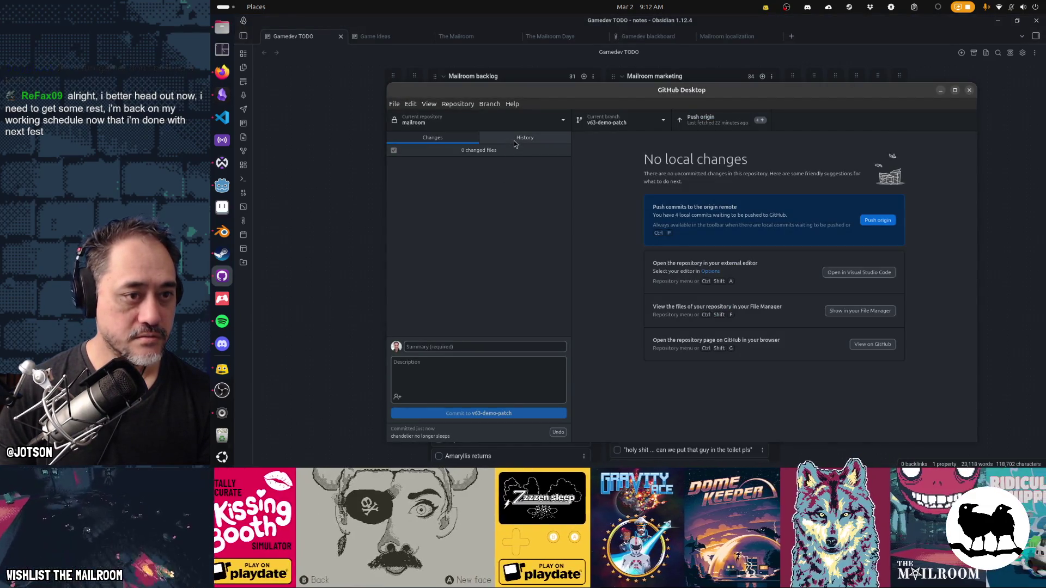
- Compare branch history against main and view the 'Slowed down the seeker jumpscare' seeker.gd diff
{"action": "left_click", "coordinate": [457, 104]}
{"action": "mouse_move", "coordinate": [489, 104]}
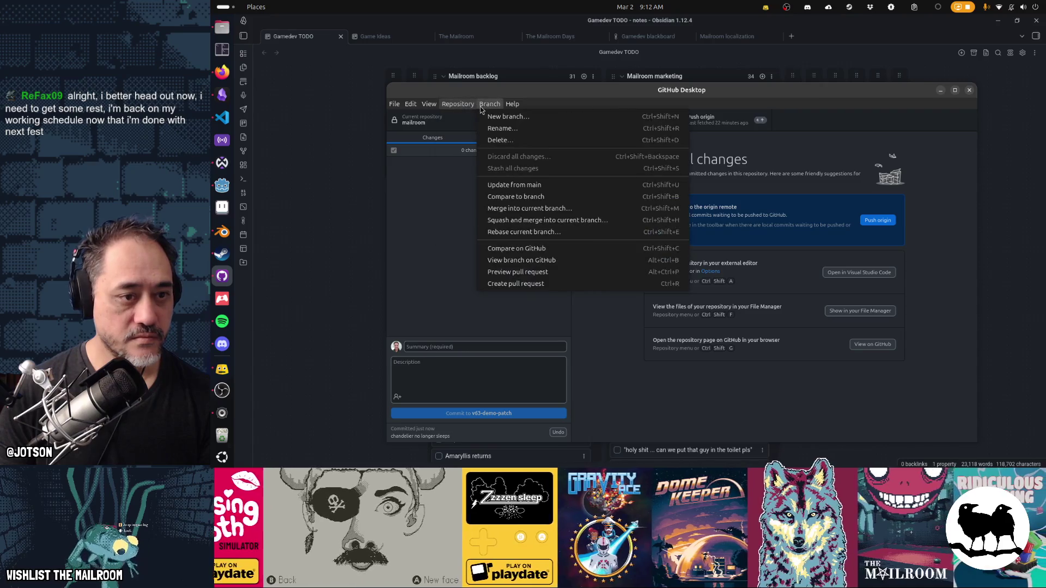
{"action": "left_click", "coordinate": [546, 195]}
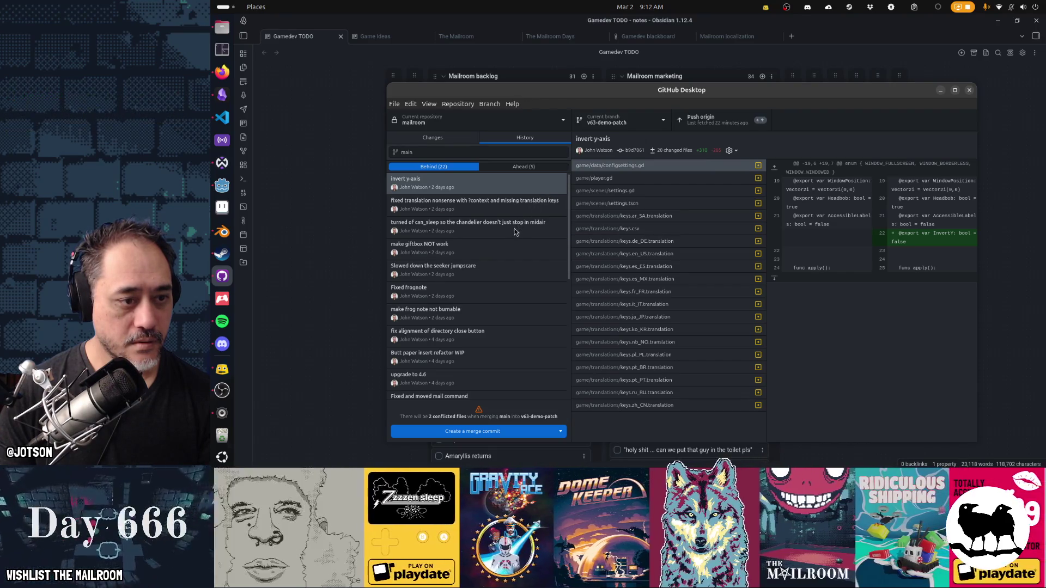
{"action": "left_click", "coordinate": [497, 271]}
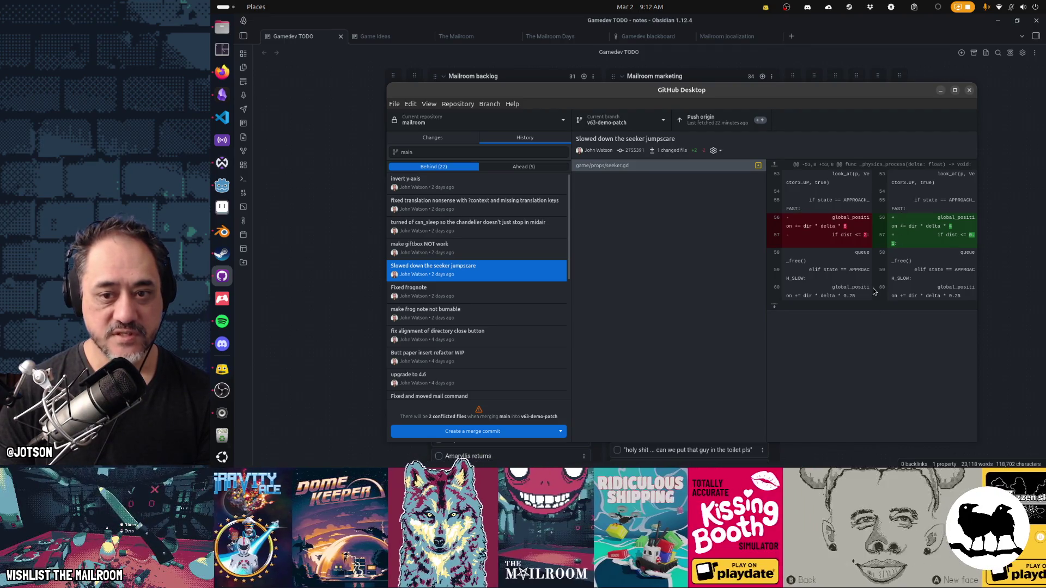
{"action": "key", "text": "alt+Tab"}
{"action": "key", "text": "alt+Tab"}
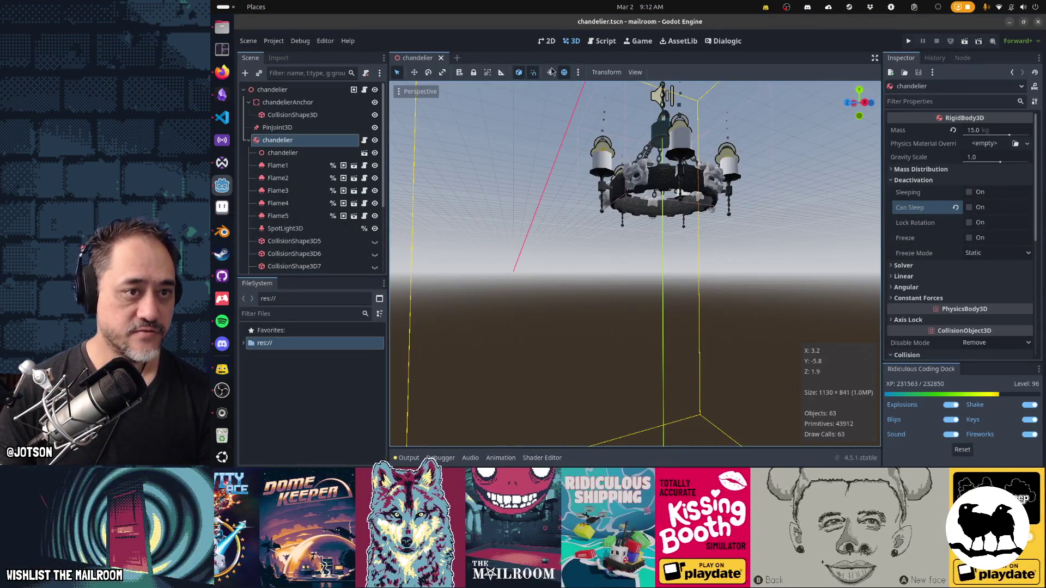
- Close all open scripts in Godot and open only seeker.gd, removing the old 6 multiplier
{"action": "left_click", "coordinate": [602, 41]}
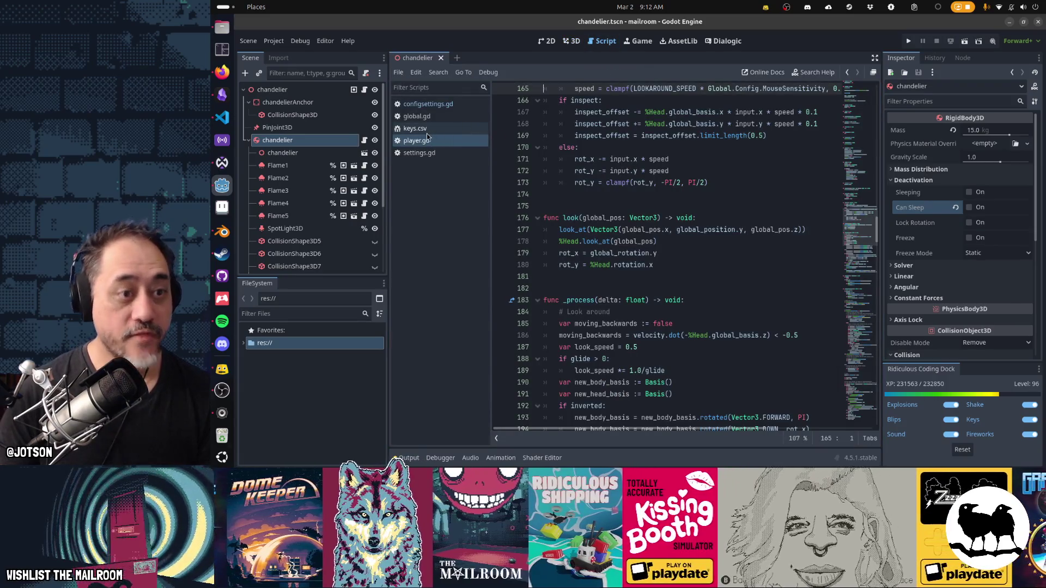
{"action": "left_click", "coordinate": [424, 131]}
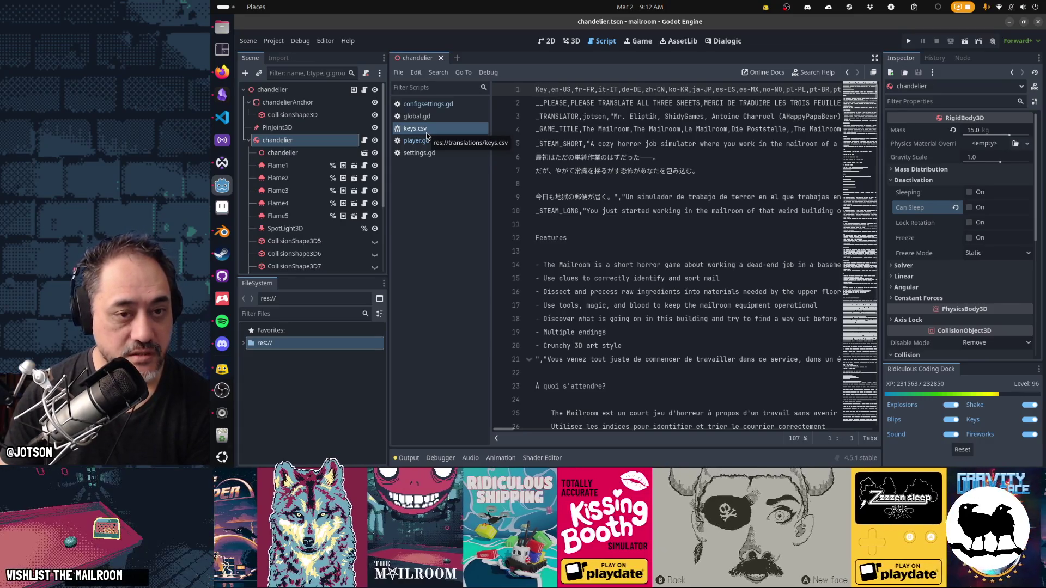
{"action": "key", "text": "ctrl+w"}
{"action": "key", "text": "ctrl+w"}
{"action": "key", "text": "ctrl+w"}
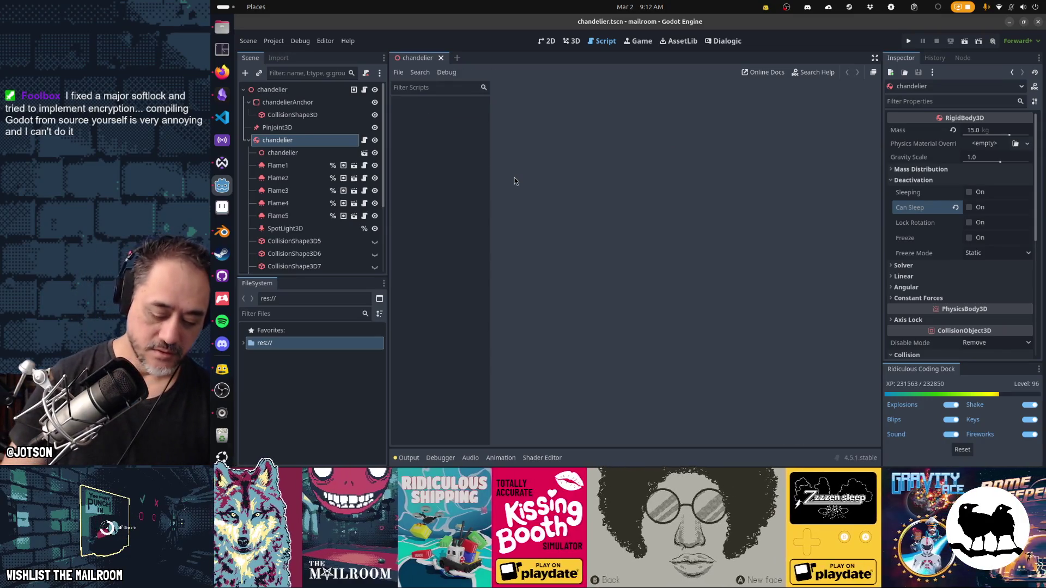
{"action": "key", "text": "alt+shift+o"}
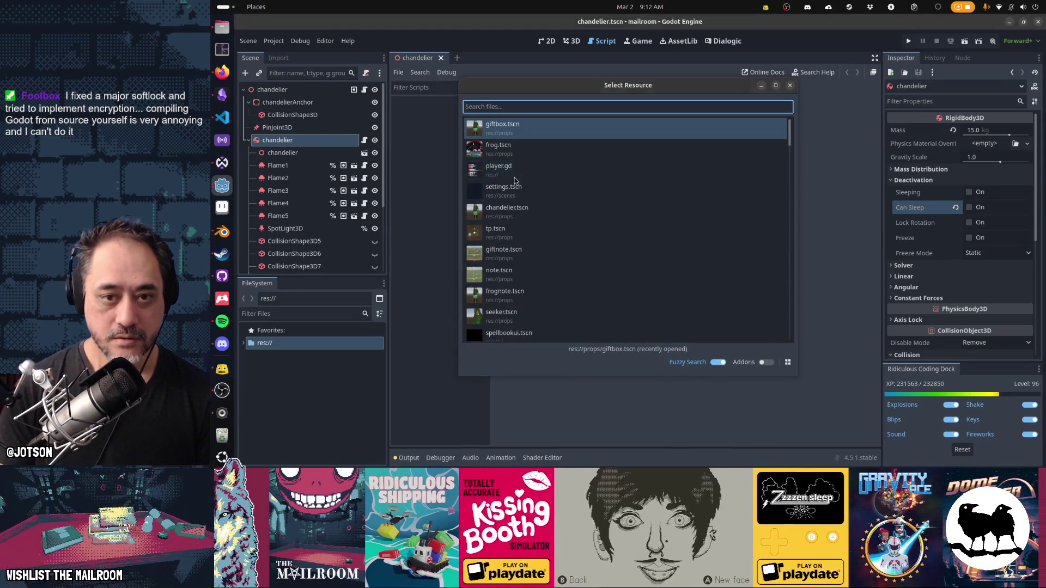
{"action": "key", "text": "alt+Tab"}
{"action": "key", "text": "alt+Tab"}
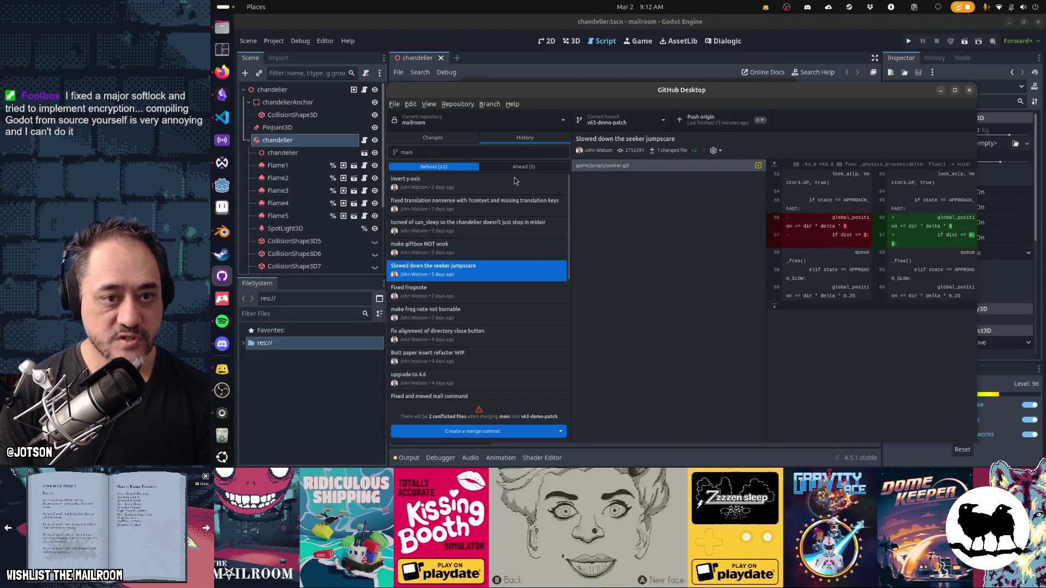
{"action": "key", "text": "alt+Tab"}
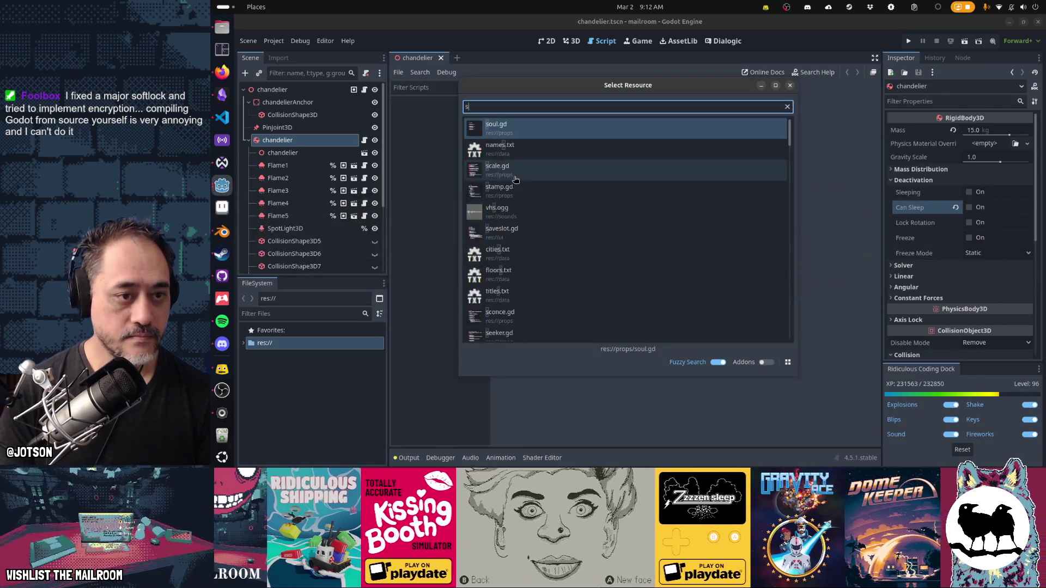
{"action": "type", "text": "d"}
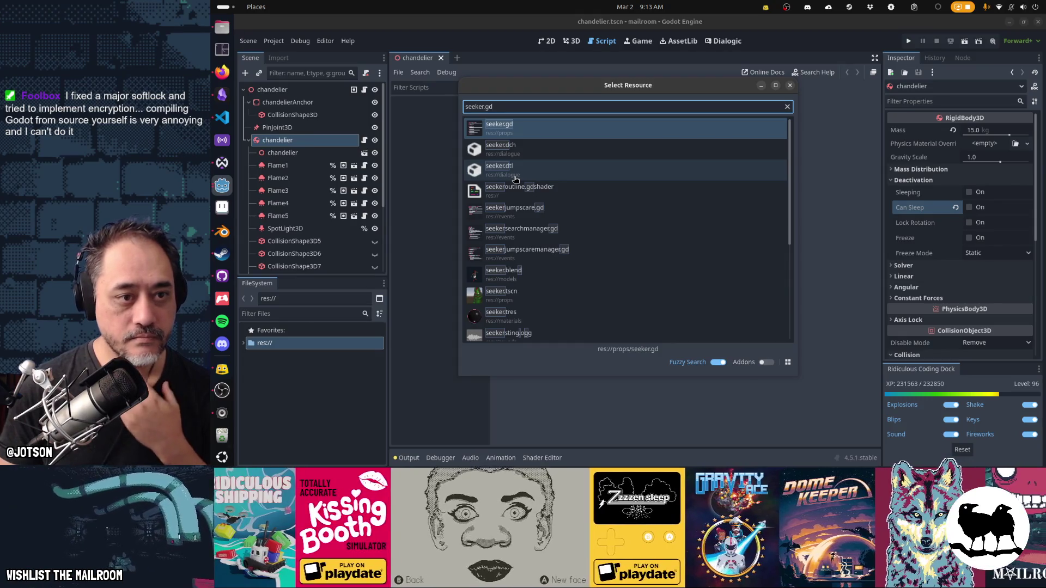
{"action": "key", "text": "Return"}
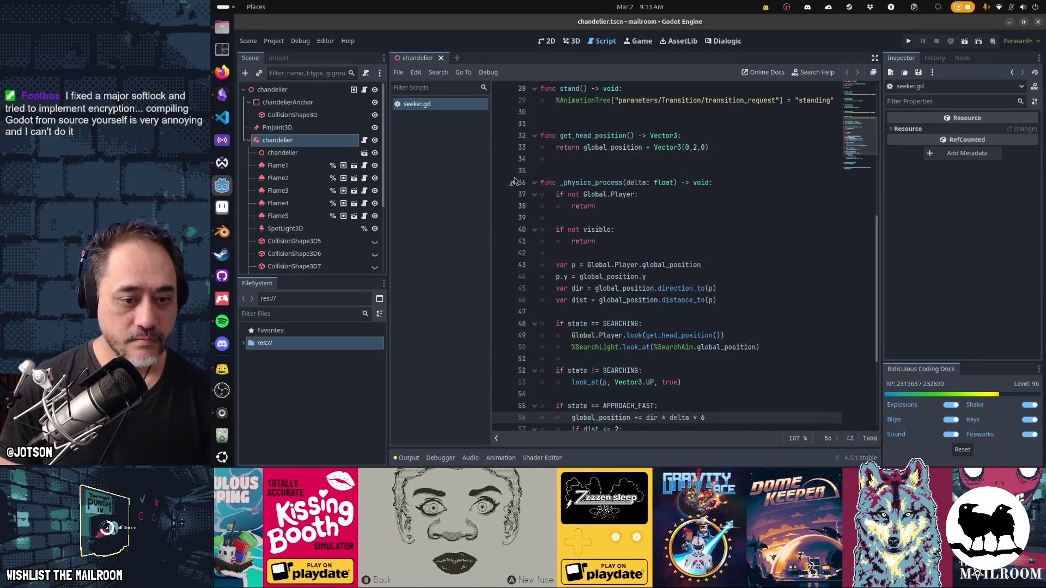
{"action": "key", "text": "BackSpace"}
- Change seeker.gd's fast approach to delta * 4 and the despawn check to dist <= 0.1
{"action": "type", "text": "4"}
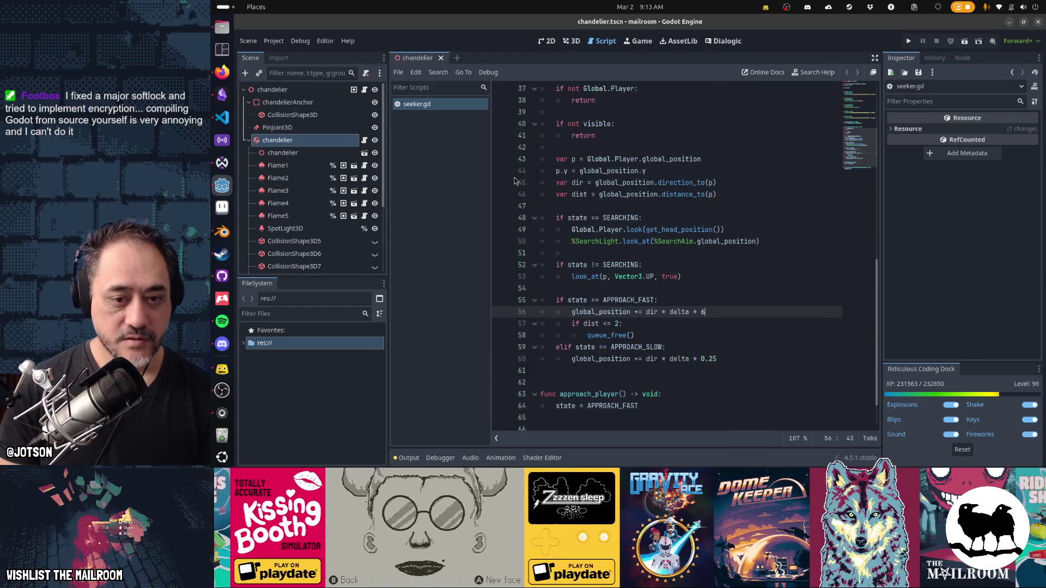
{"action": "key", "text": "Down"}
{"action": "key", "text": "Left"}
{"action": "key", "text": "Left"}
{"action": "key", "text": "Delete"}
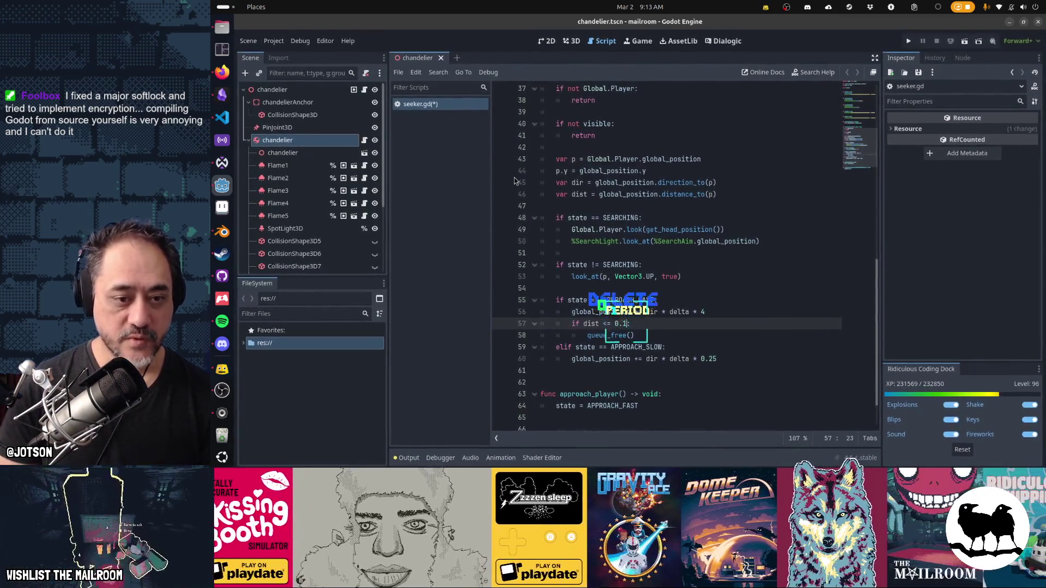
{"action": "type", "text": "0.5"}
{"action": "key", "text": "alt+Tab"}
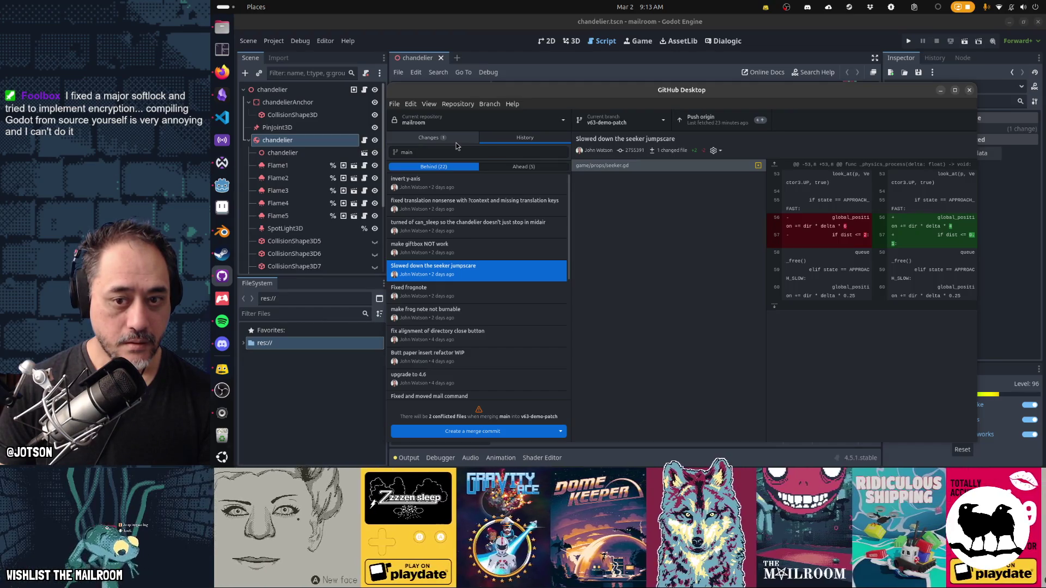
- Commit the seeker.gd edit to v63-demo-patch with summary 'slow down seeker jumpscare'
{"action": "left_click", "coordinate": [456, 142]}
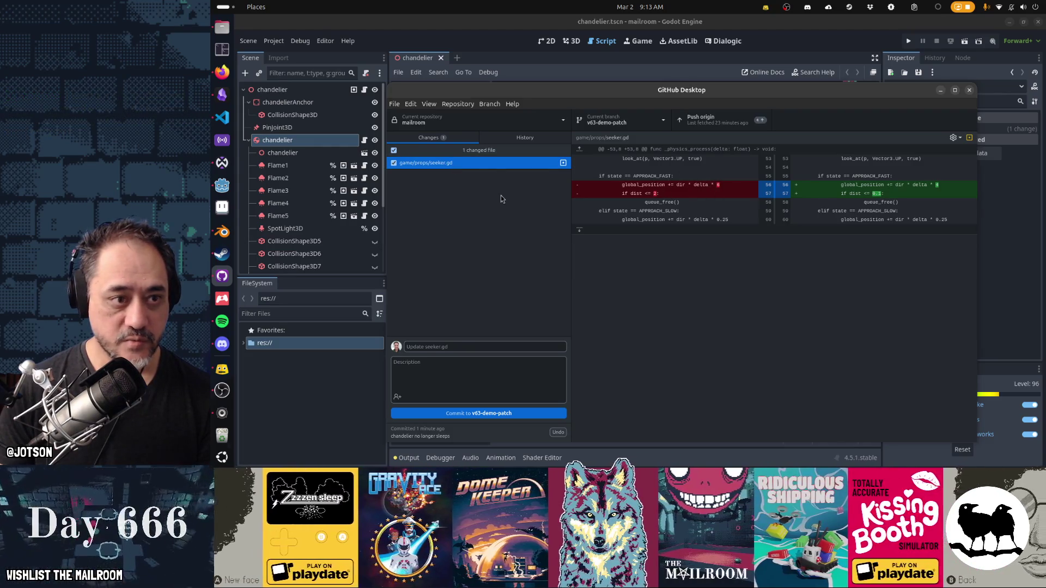
{"action": "right_click", "coordinate": [467, 164]}
{"action": "left_click", "coordinate": [464, 346]}
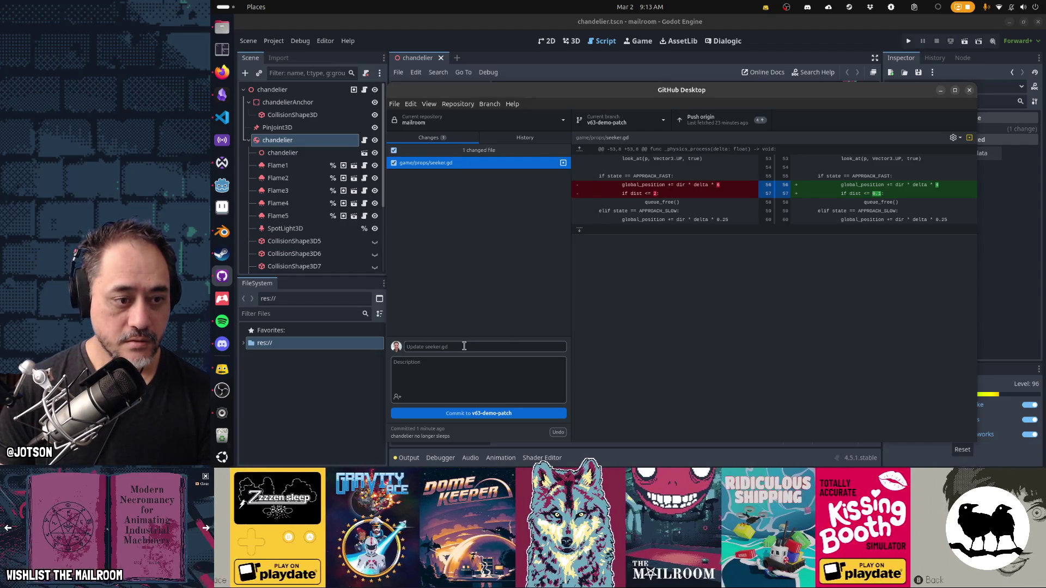
{"action": "type", "text": "slow down"}
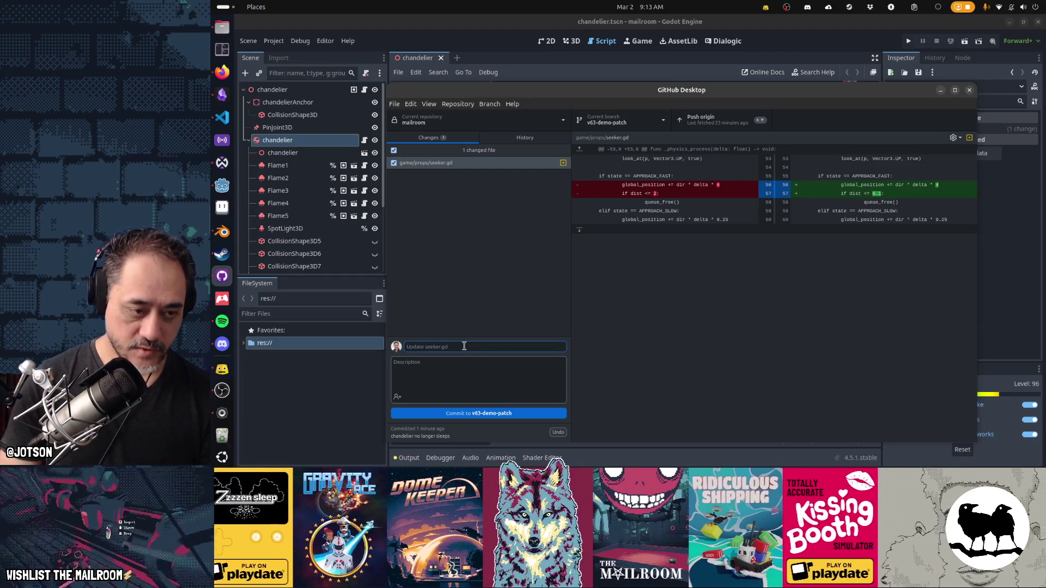
{"action": "type", "text": " seeker jump"}
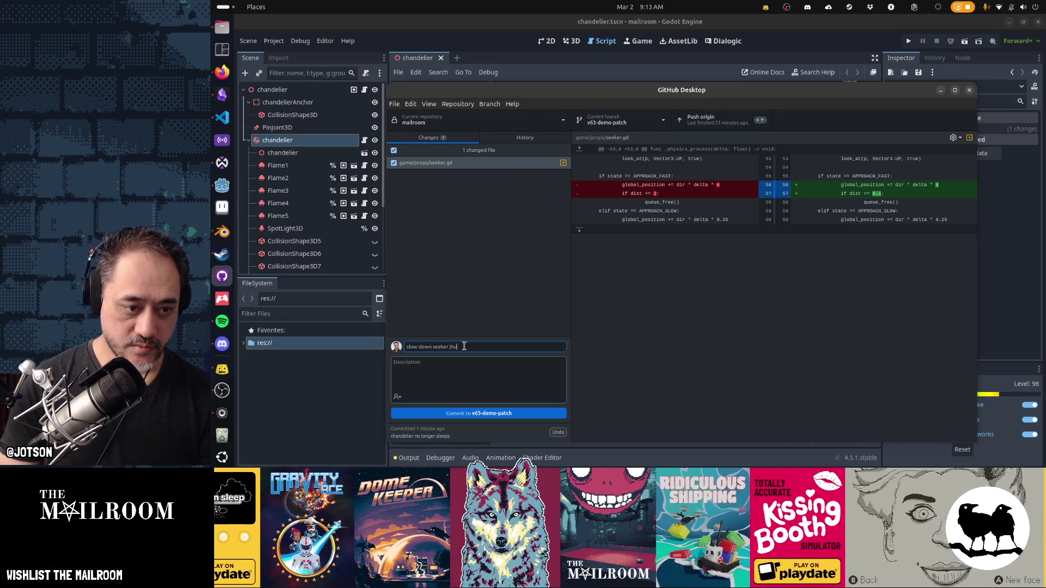
{"action": "type", "text": "scare"}
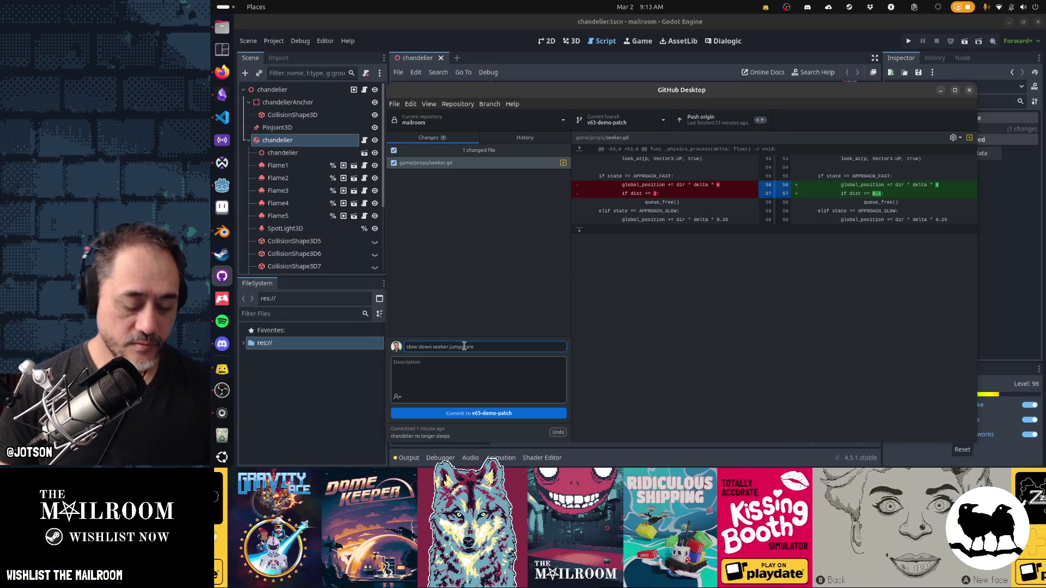
{"action": "left_click", "coordinate": [475, 414]}
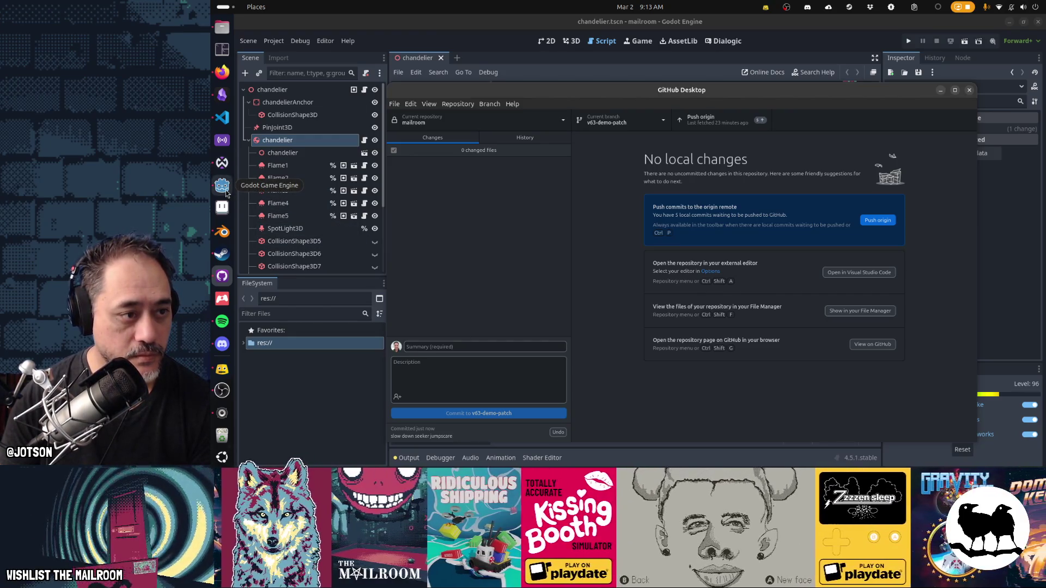
{"action": "left_click", "coordinate": [222, 95]}
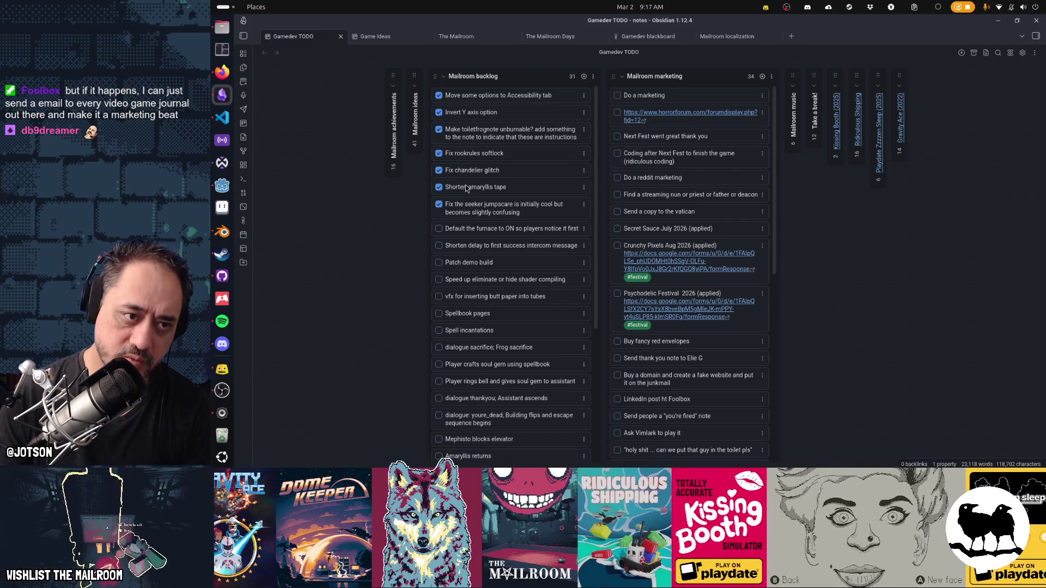
- Review the Gamedev TODO Mailroom backlog's unchecked furnace and intercom-delay tasks, then return to GitHub Desktop
{"action": "key", "text": "alt+Tab"}
- In the history compared with main, view the 'Fixed frognote' commit's frognote.tscn diff
{"action": "left_click", "coordinate": [487, 138]}
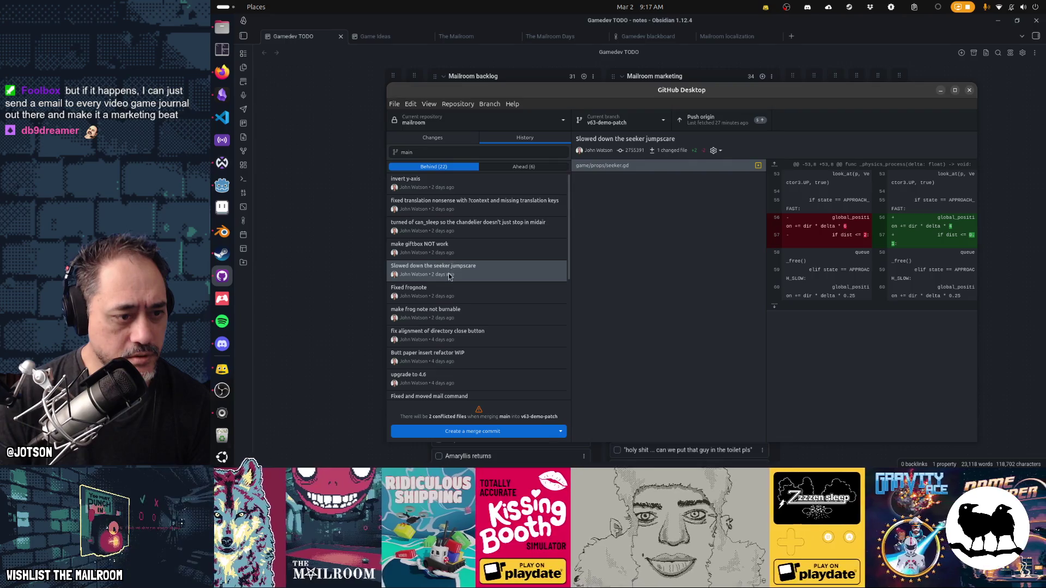
{"action": "left_click", "coordinate": [448, 289]}
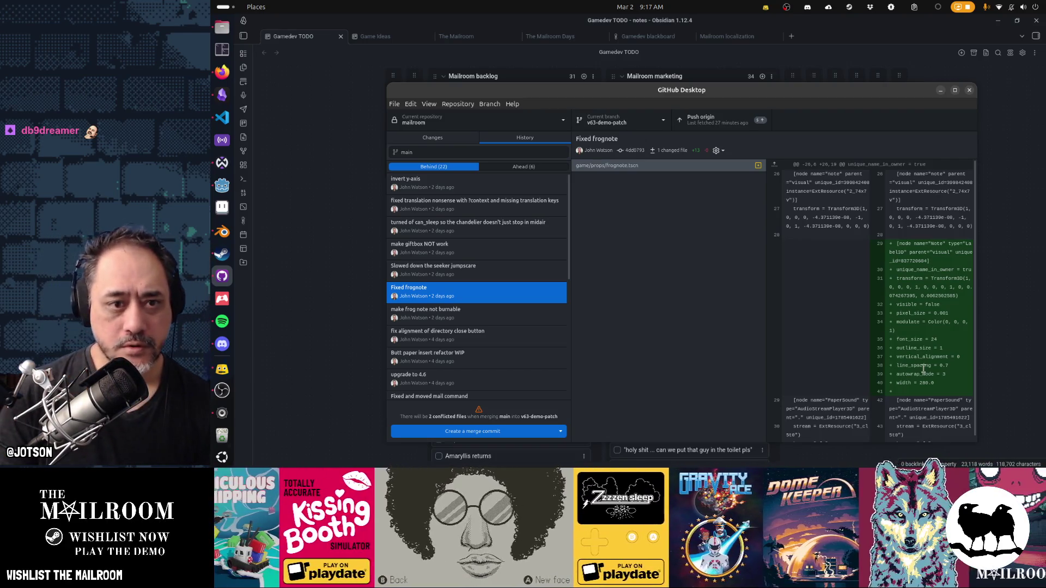
{"action": "right_click", "coordinate": [492, 296]}
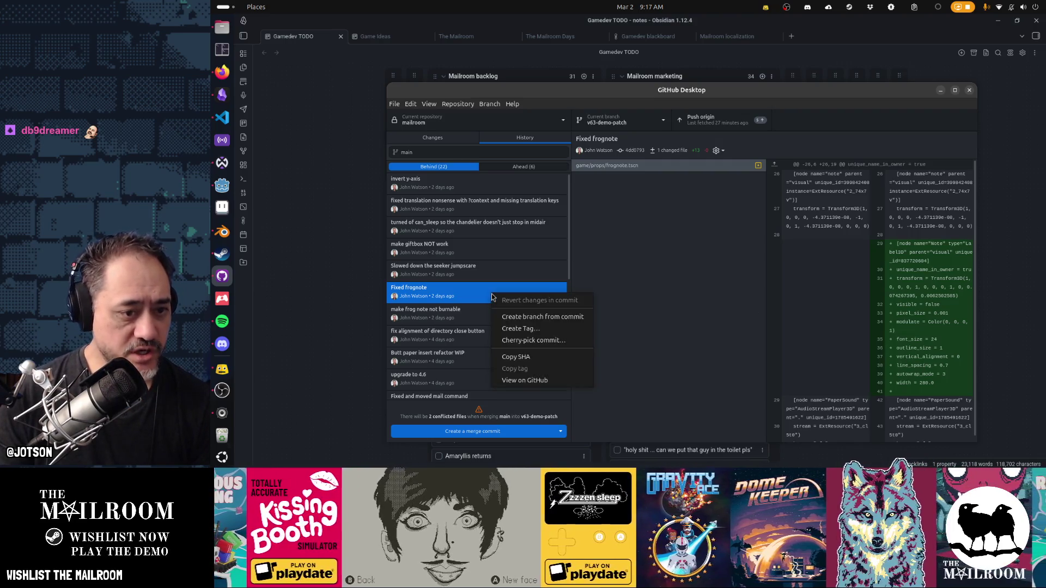
{"action": "left_click", "coordinate": [531, 341]}
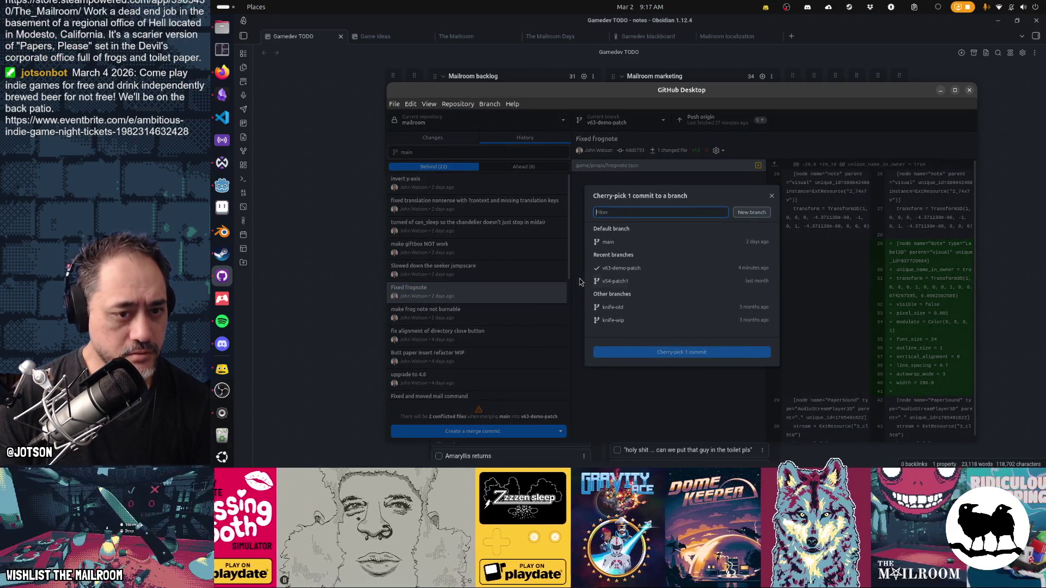
{"action": "left_click", "coordinate": [621, 273]}
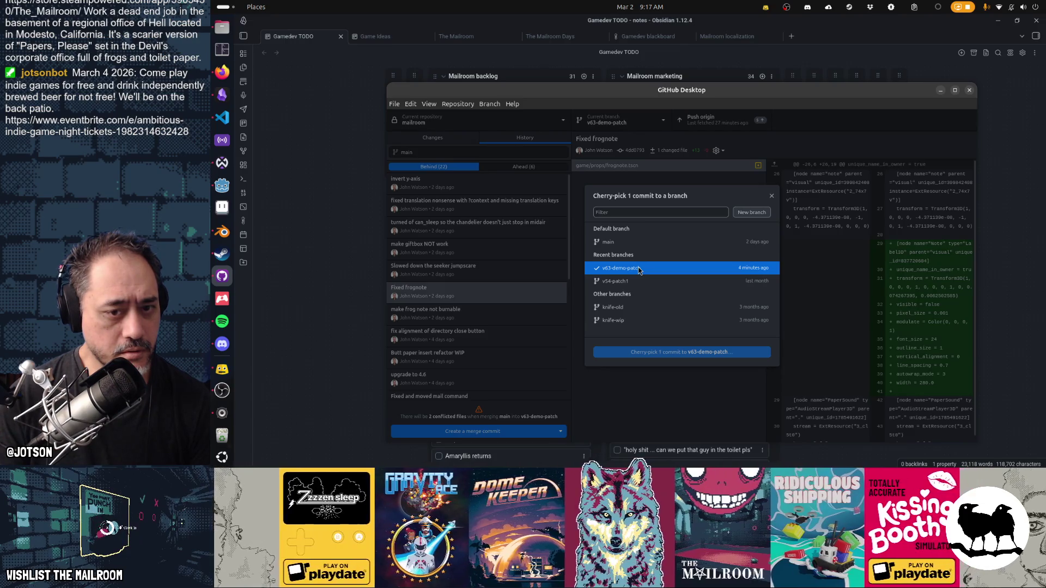
{"action": "left_click", "coordinate": [678, 352]}
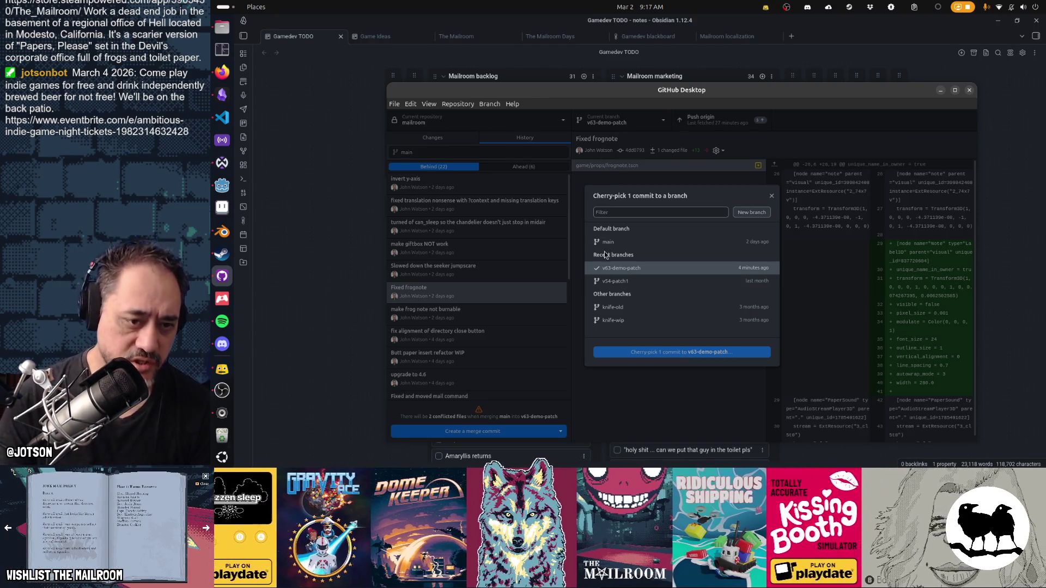
{"action": "left_click", "coordinate": [629, 272]}
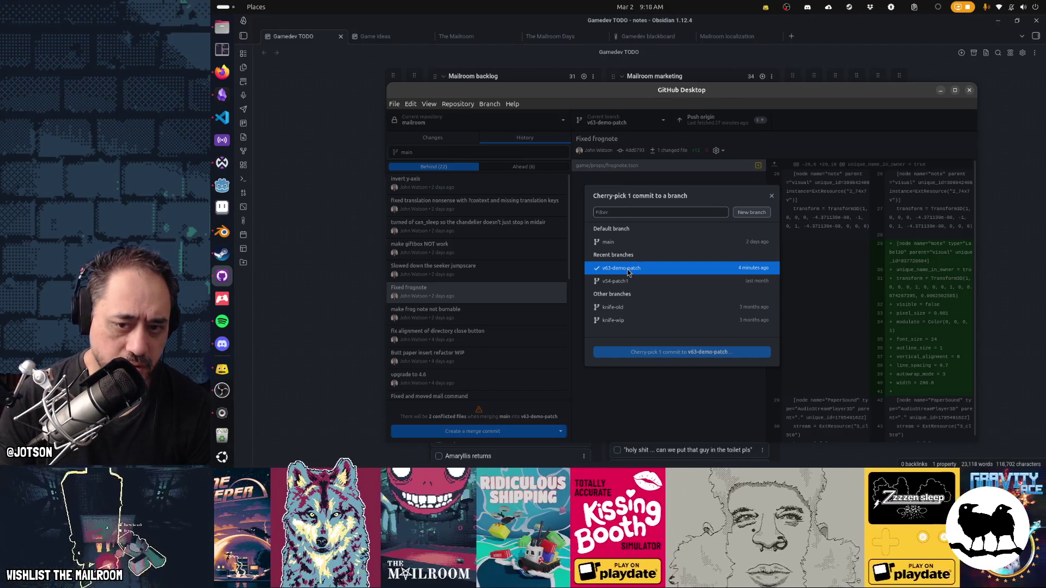
{"action": "key", "text": "Escape"}
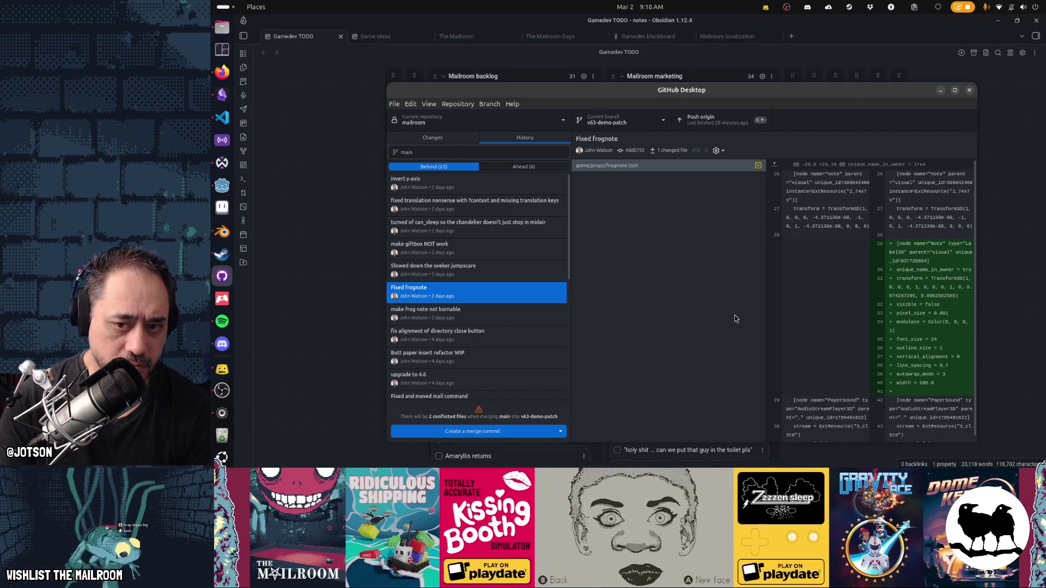
{"action": "scroll", "coordinate": [834, 314], "scroll_direction": "down", "scroll_amount": 1}
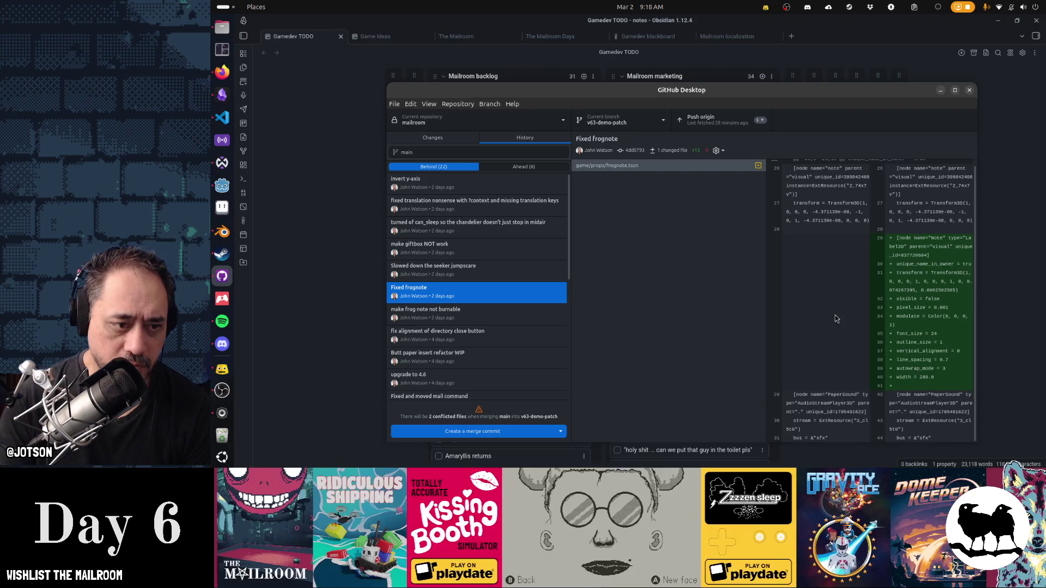
{"action": "left_click", "coordinate": [441, 321]}
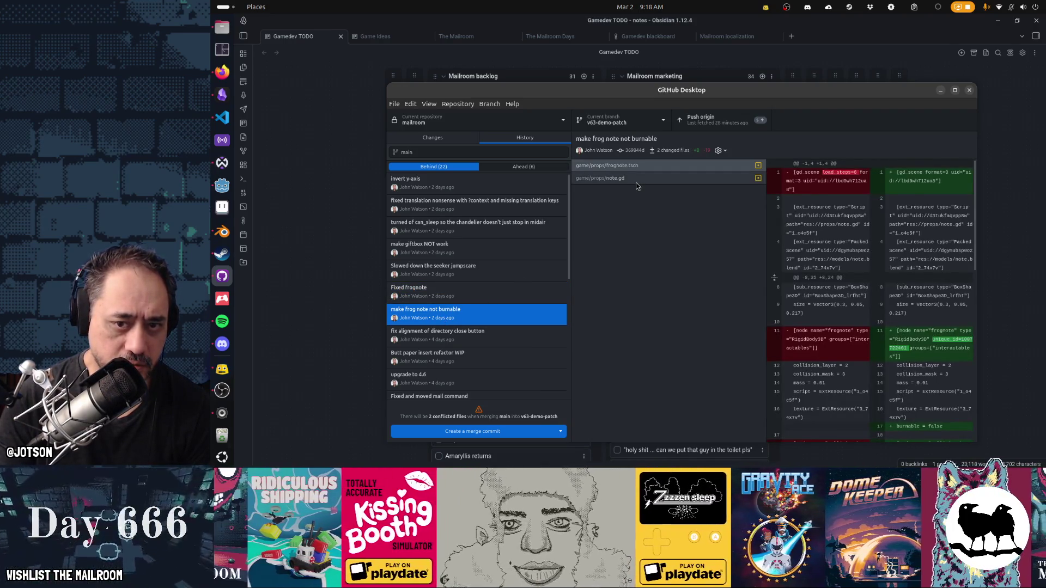
{"action": "key", "text": "Up"}
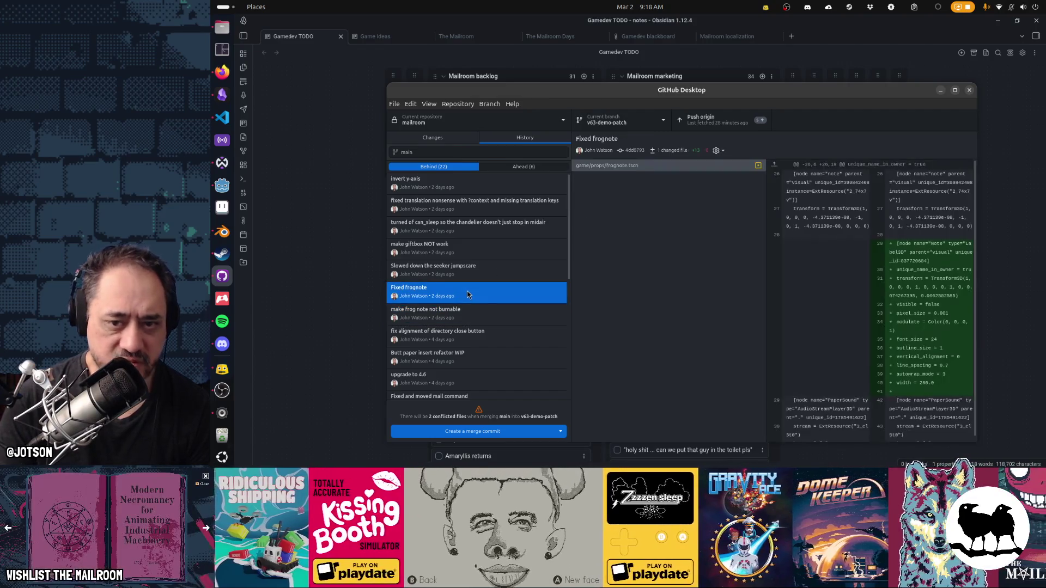
{"action": "scroll", "coordinate": [932, 281], "scroll_direction": "down", "scroll_amount": 1}
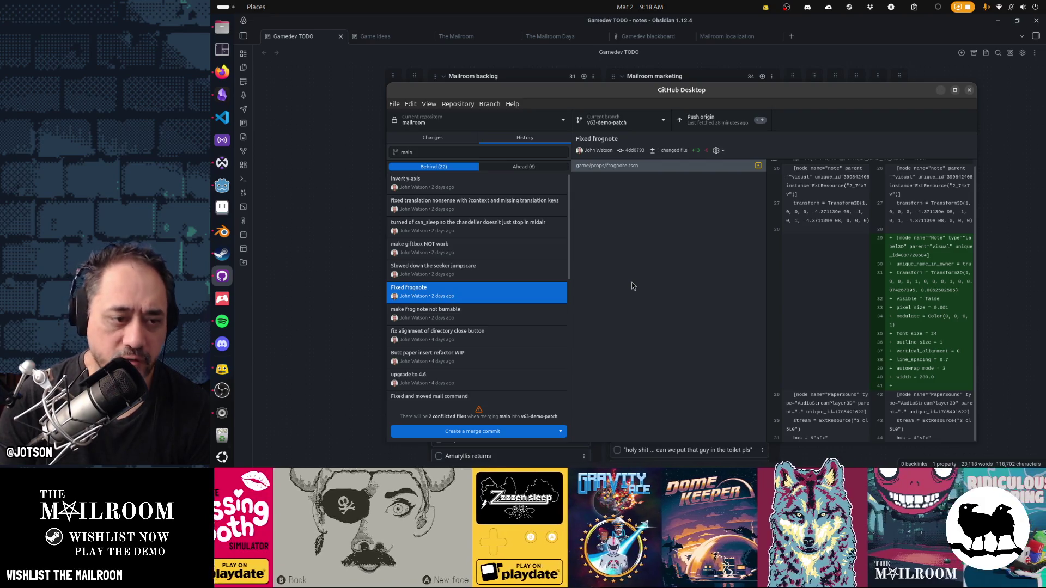
{"action": "key", "text": "Down"}
{"action": "left_click", "coordinate": [674, 181]}
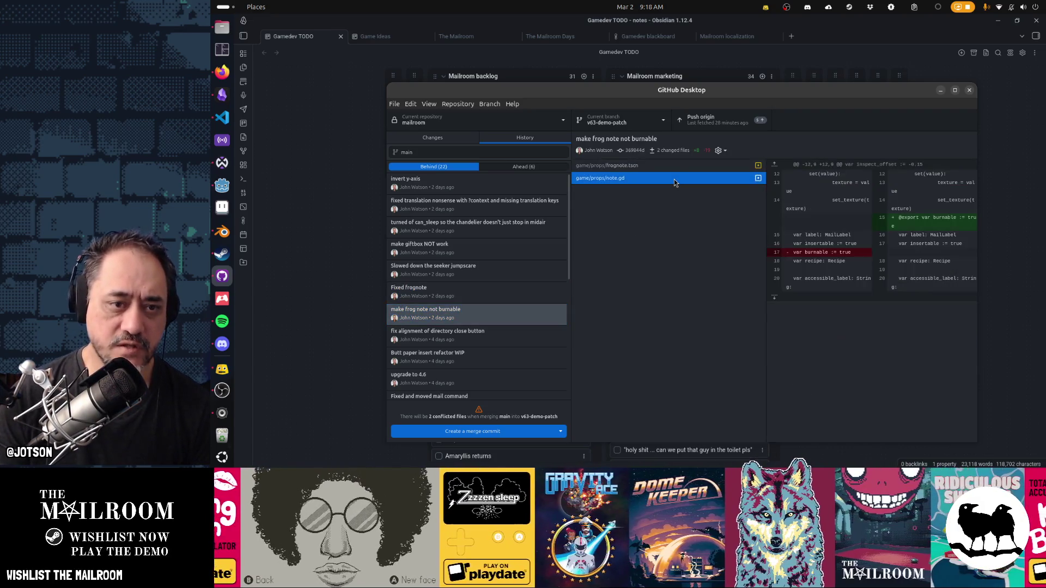
{"action": "left_click", "coordinate": [633, 166]}
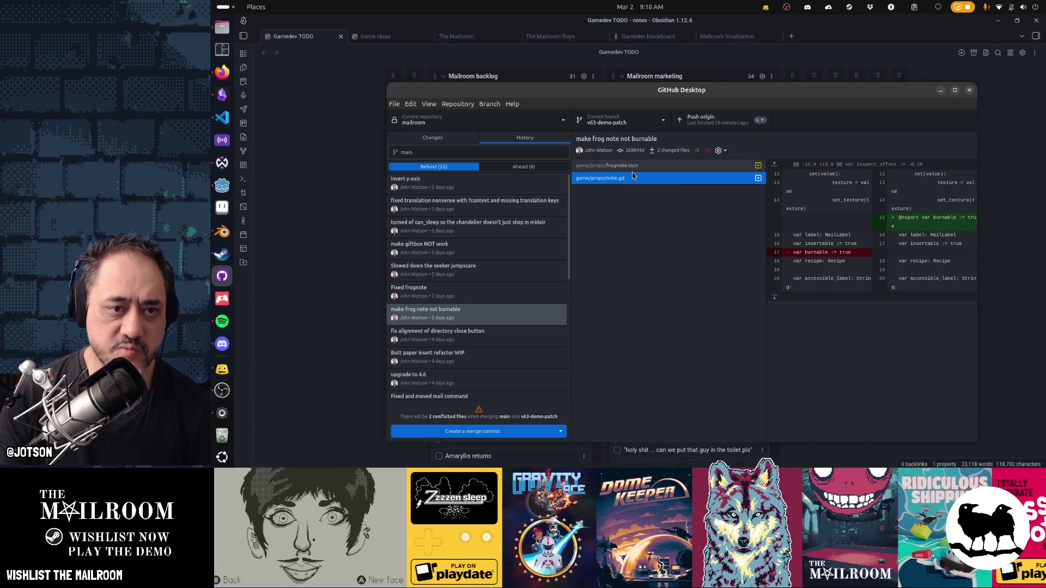
{"action": "left_click", "coordinate": [470, 299]}
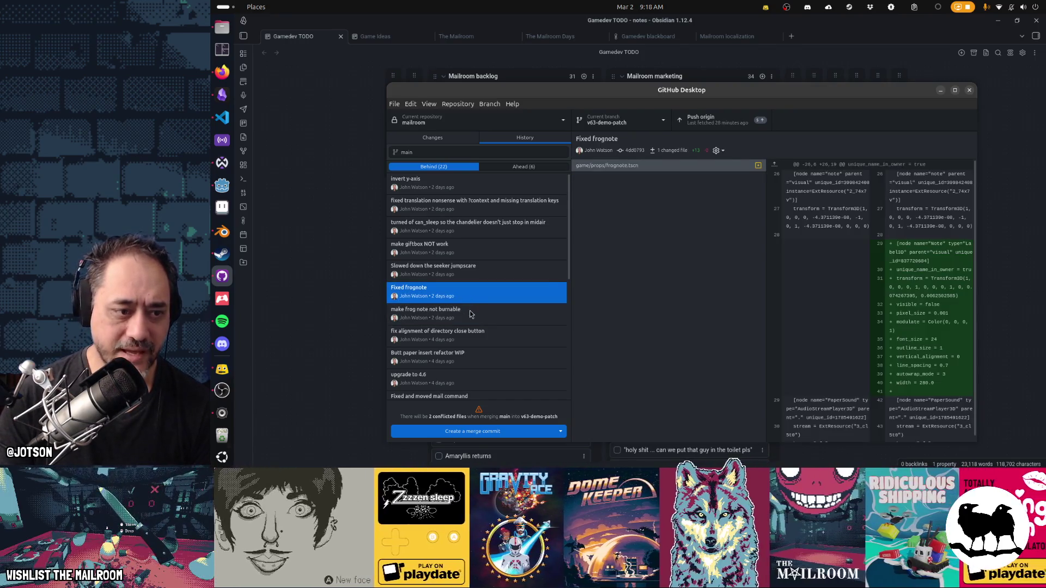
{"action": "key", "text": "Down"}
{"action": "left_click", "coordinate": [694, 178]}
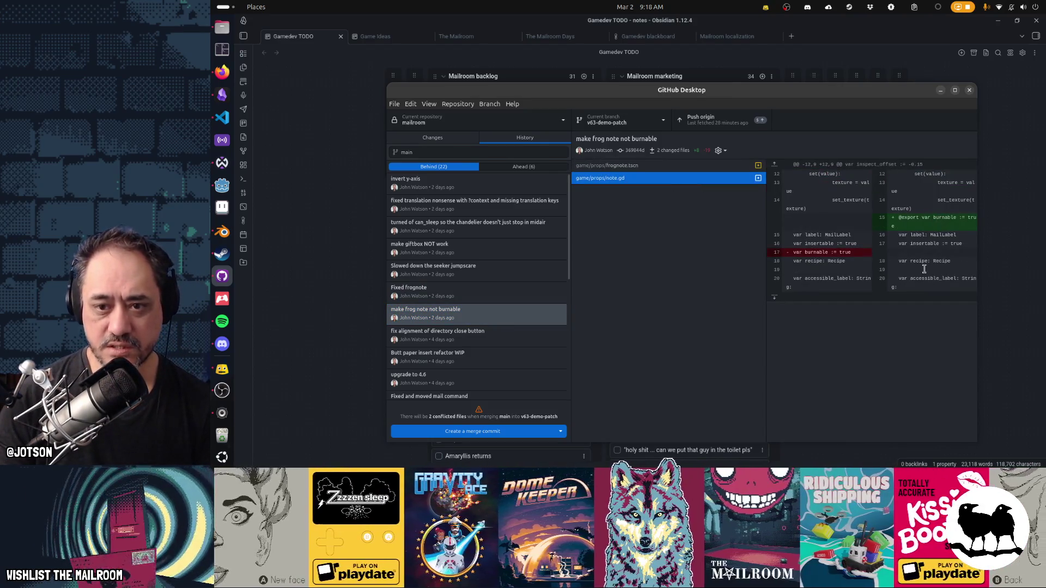
{"action": "left_click", "coordinate": [913, 220]}
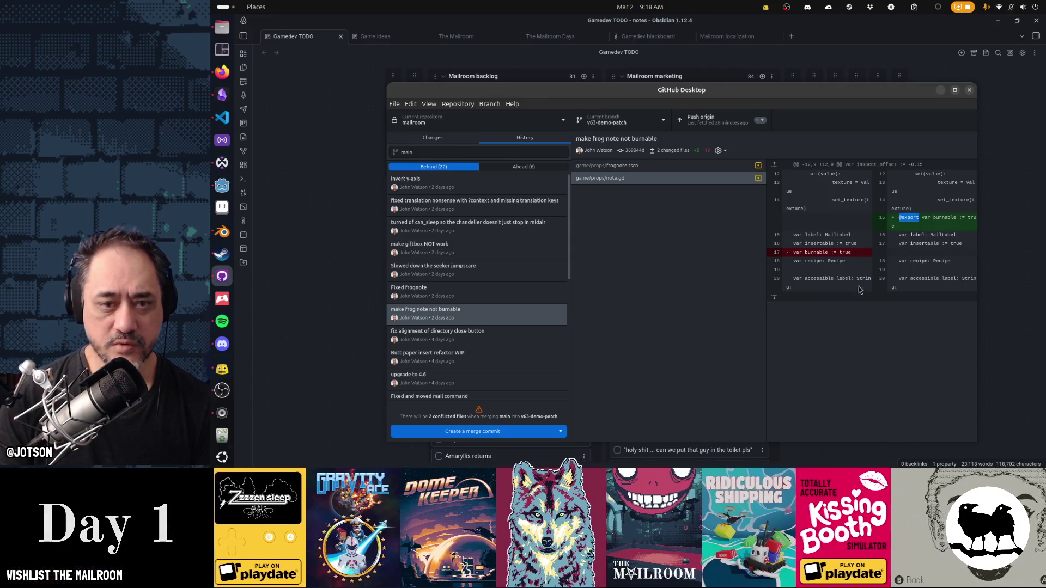
{"action": "key", "text": "alt+Tab"}
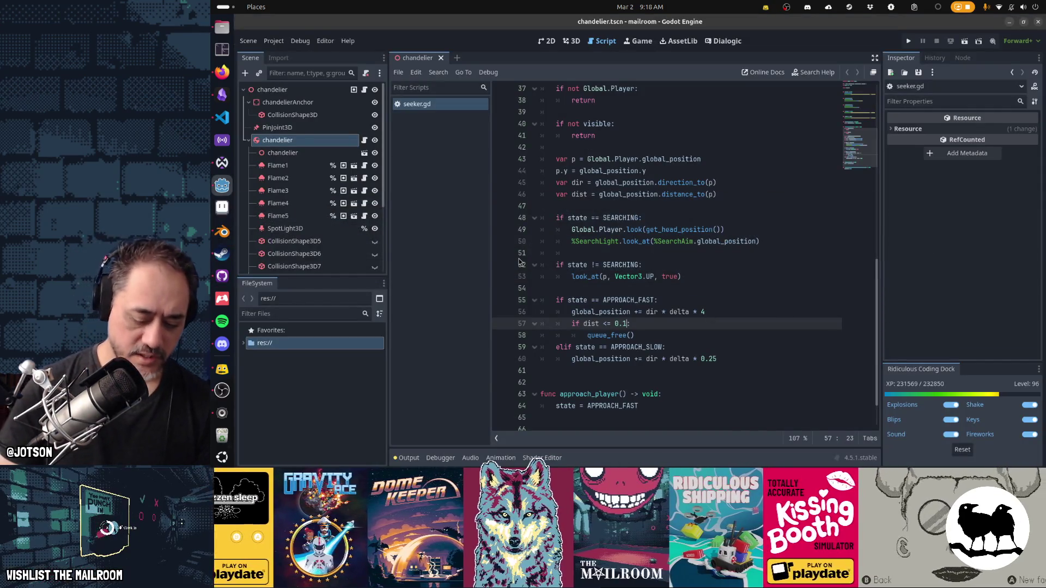
{"action": "key", "text": "ctrl+alt+o"}
{"action": "type", "text": "note"}
{"action": "key", "text": "Return"}
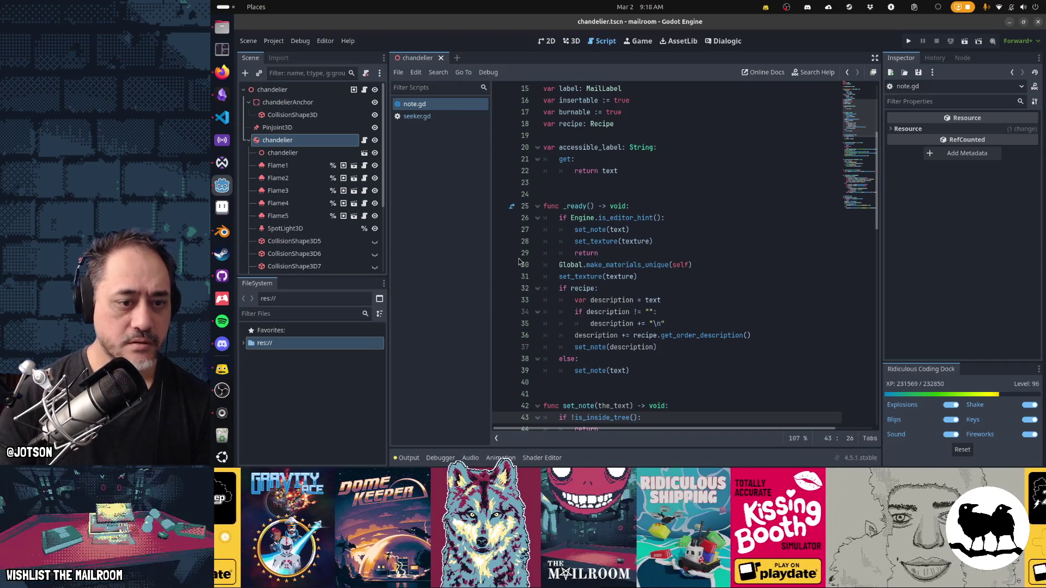
{"action": "left_click", "coordinate": [561, 256]}
{"action": "key", "text": "ctrl+Home"}
{"action": "key", "text": "Down"}
{"action": "key", "text": "Down"}
{"action": "key", "text": "Down"}
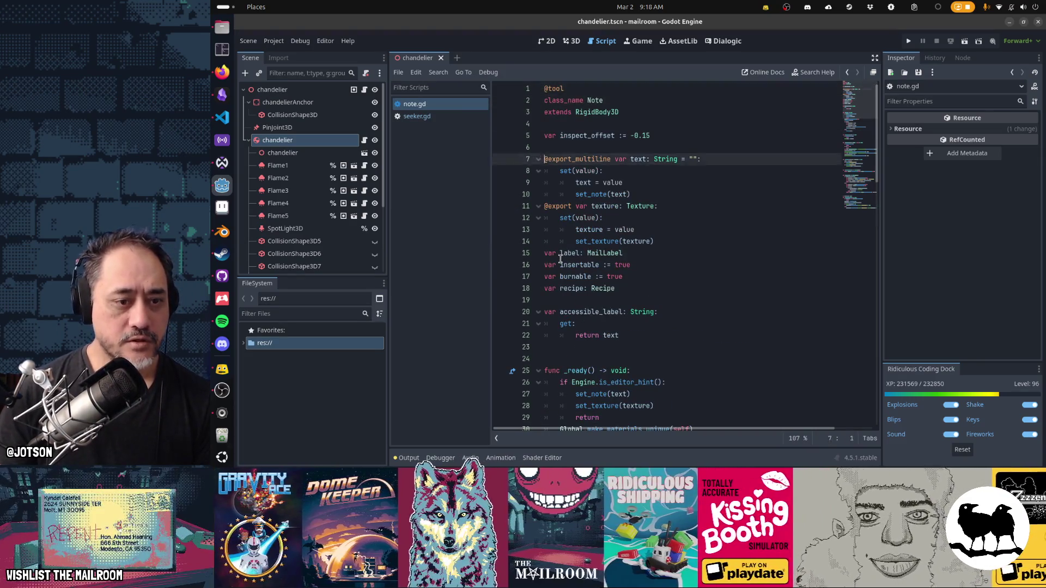
{"action": "key", "text": "Down"}
{"action": "type", "text": "@export"}
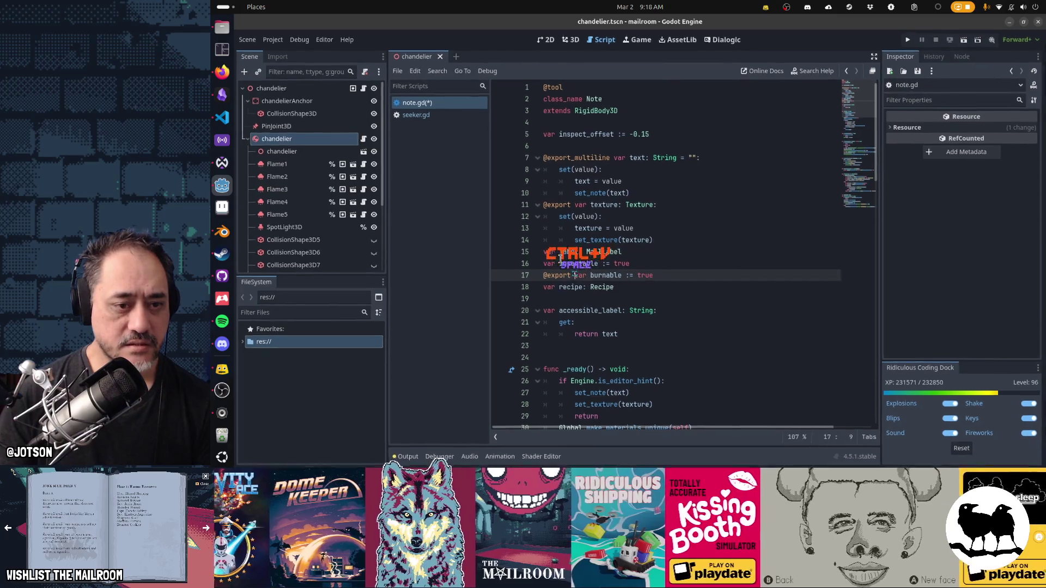
{"action": "key", "text": "End"}
{"action": "key", "text": "Home"}
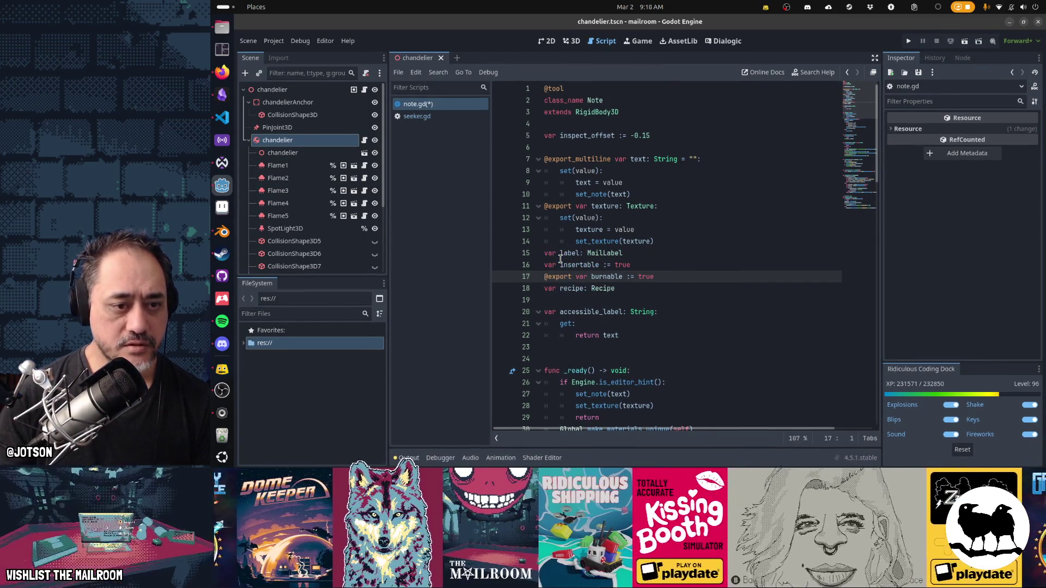
{"action": "key", "text": "ctrl+x"}
{"action": "key", "text": "Up"}
{"action": "key", "text": "Up"}
{"action": "key", "text": "ctrl+v"}
{"action": "key", "text": "ctrl+s"}
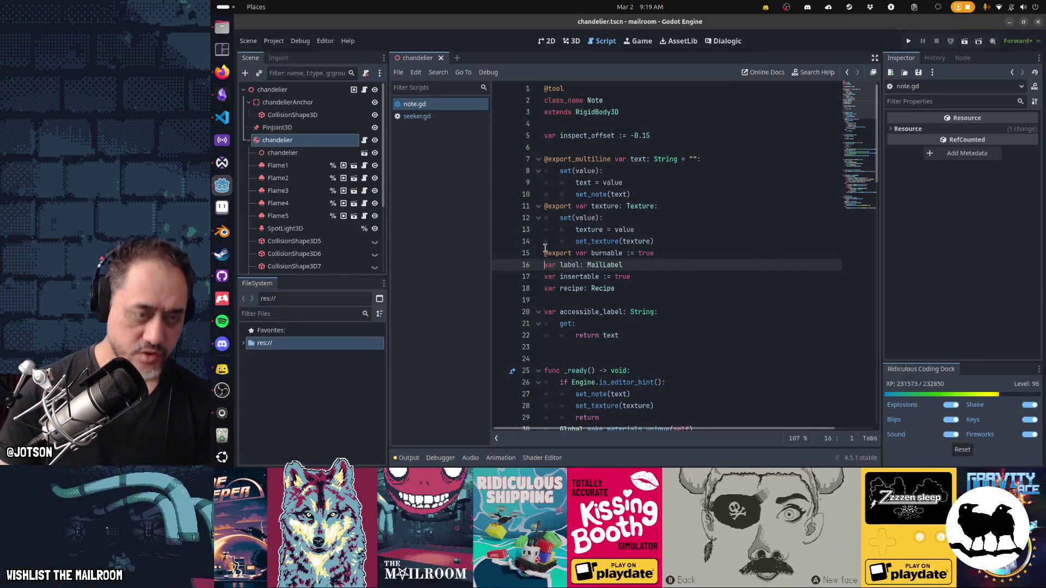
- Open the frognote scene, turn off Burnable on its root node, and save
{"action": "key", "text": "alt+shift+o"}
{"action": "type", "text": "toiletfrog"}
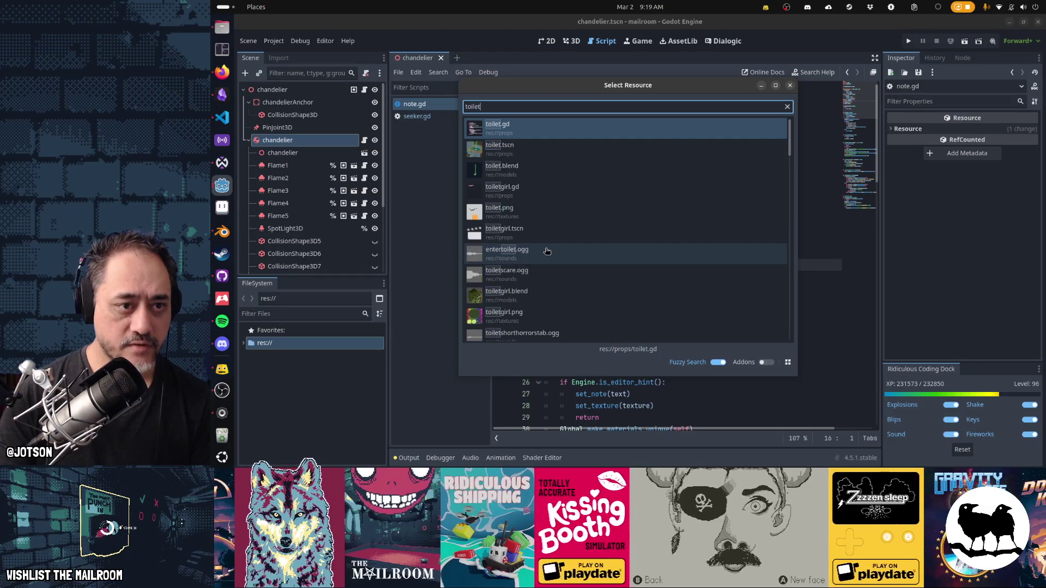
{"action": "type", "text": "note"}
{"action": "key", "text": "ctrl+a"}
{"action": "type", "text": "frognote"}
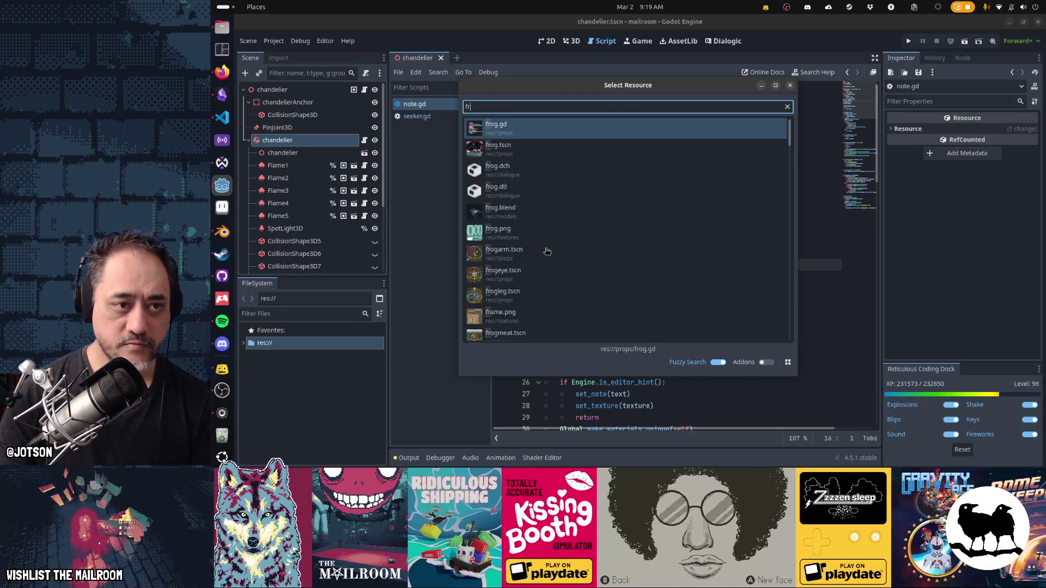
{"action": "key", "text": "Return"}
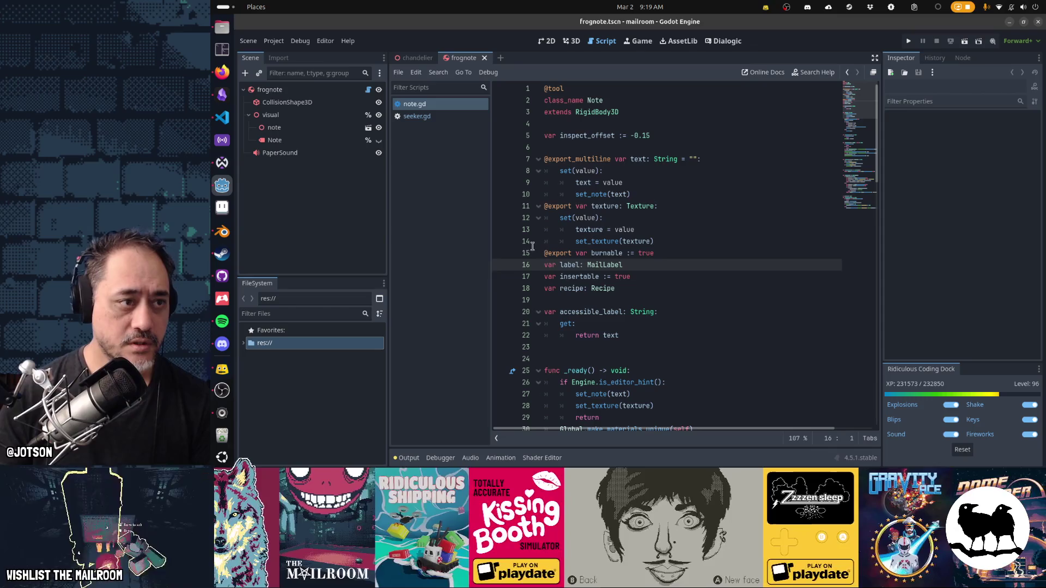
{"action": "left_click", "coordinate": [273, 90]}
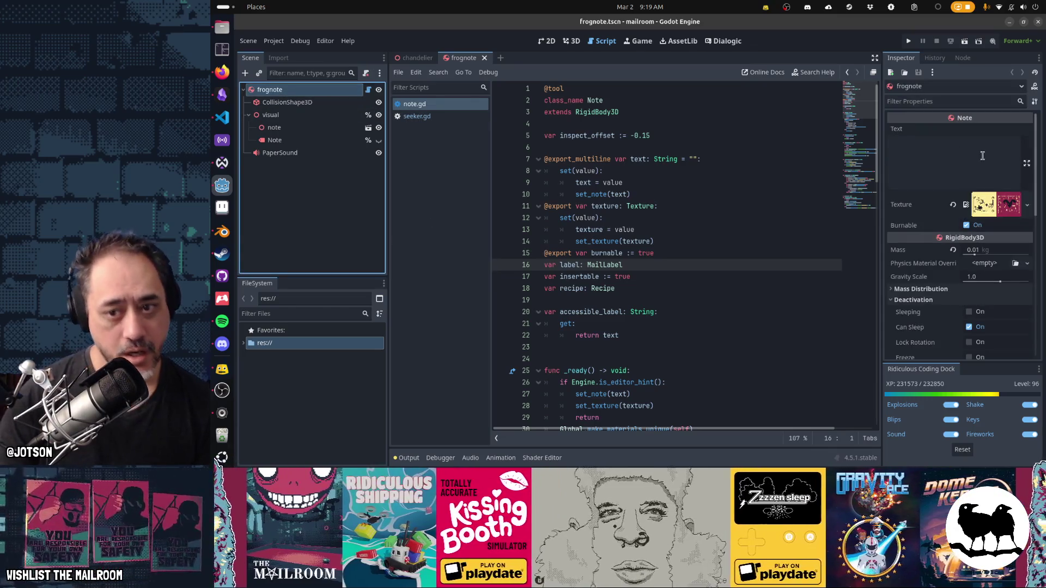
{"action": "left_click", "coordinate": [966, 226]}
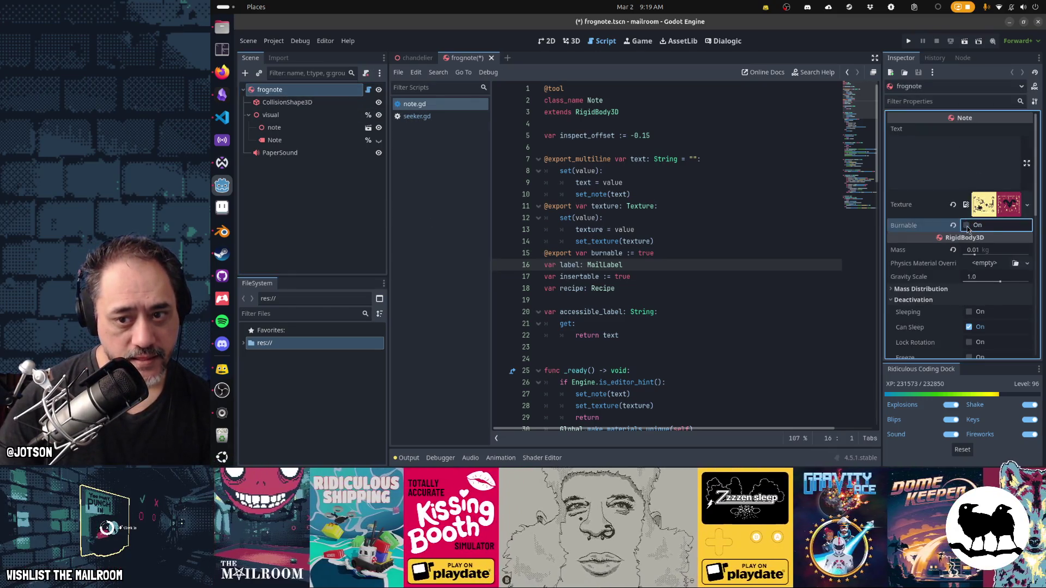
{"action": "key", "text": "ctrl+s"}
- Review the frognote.tscn and note.gd diffs in GitHub Desktop's Changes list
{"action": "key", "text": "alt+Tab"}
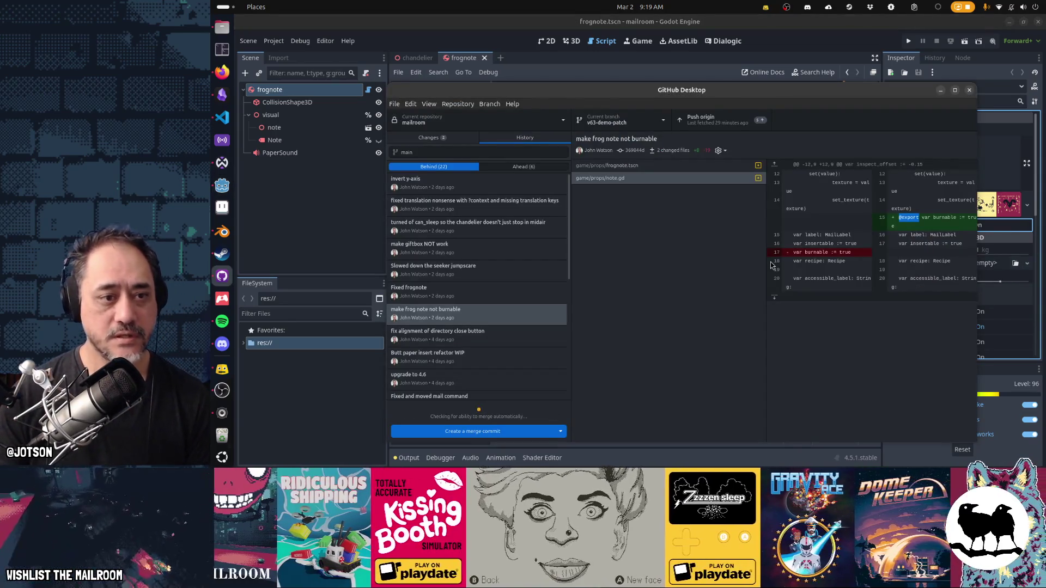
{"action": "left_click", "coordinate": [431, 138]}
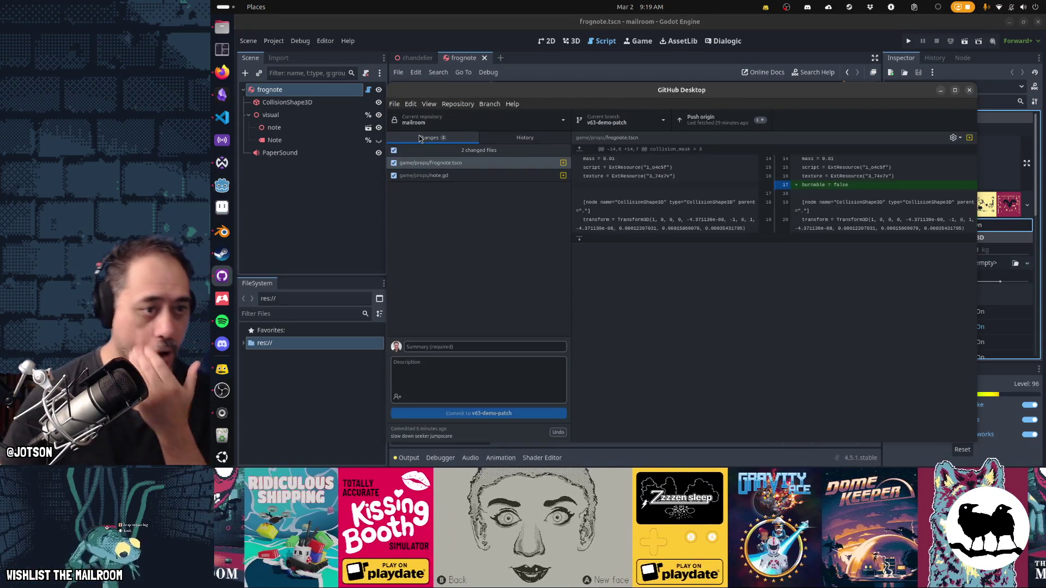
{"action": "left_click", "coordinate": [448, 164]}
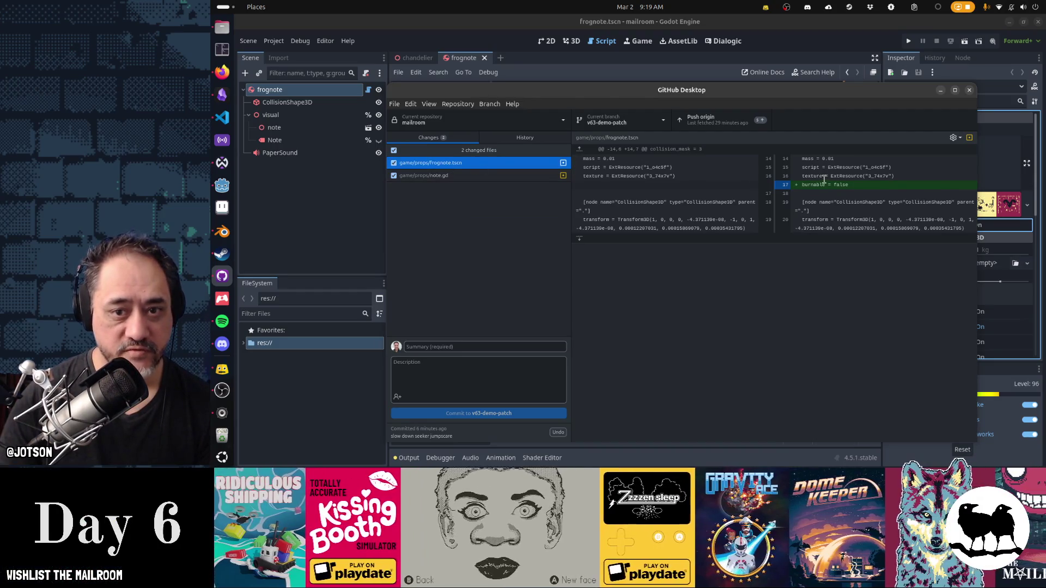
{"action": "key", "text": "Down"}
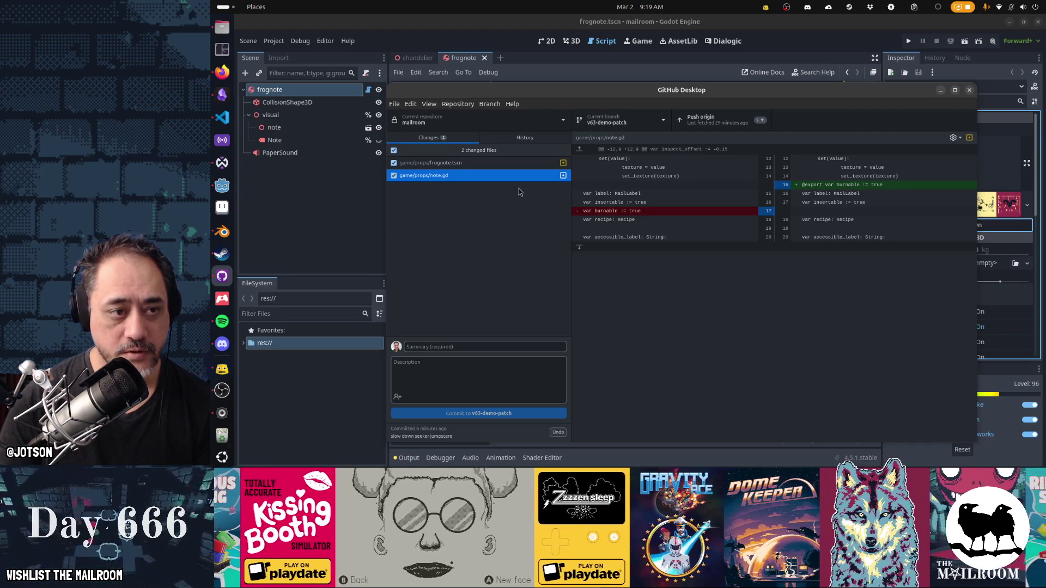
- Commit both files to v63-demo-patch with the summary 'make frognote unburnable'
{"action": "left_click", "coordinate": [497, 347]}
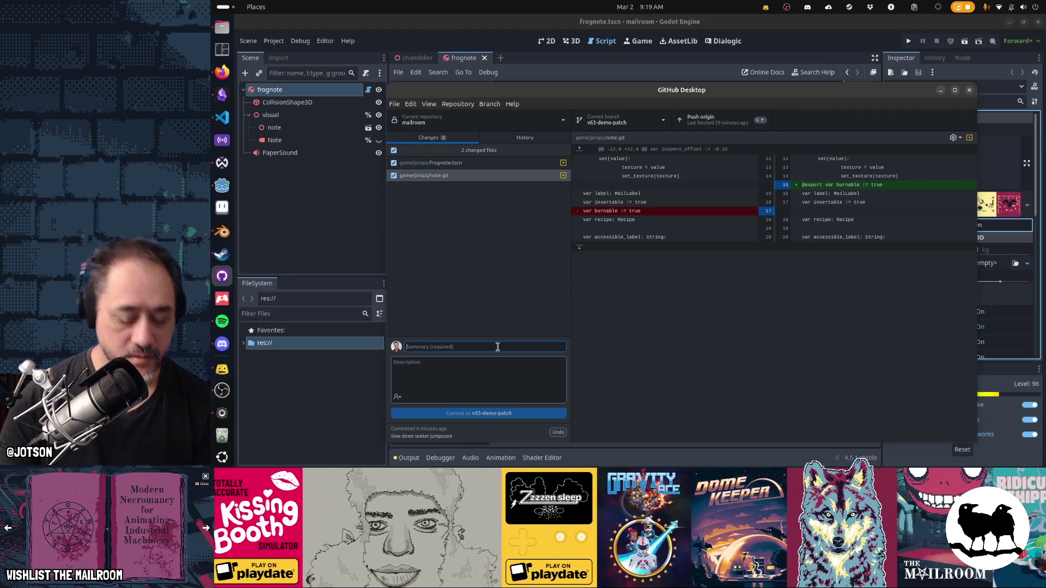
{"action": "type", "text": "make frognote unburnab"}
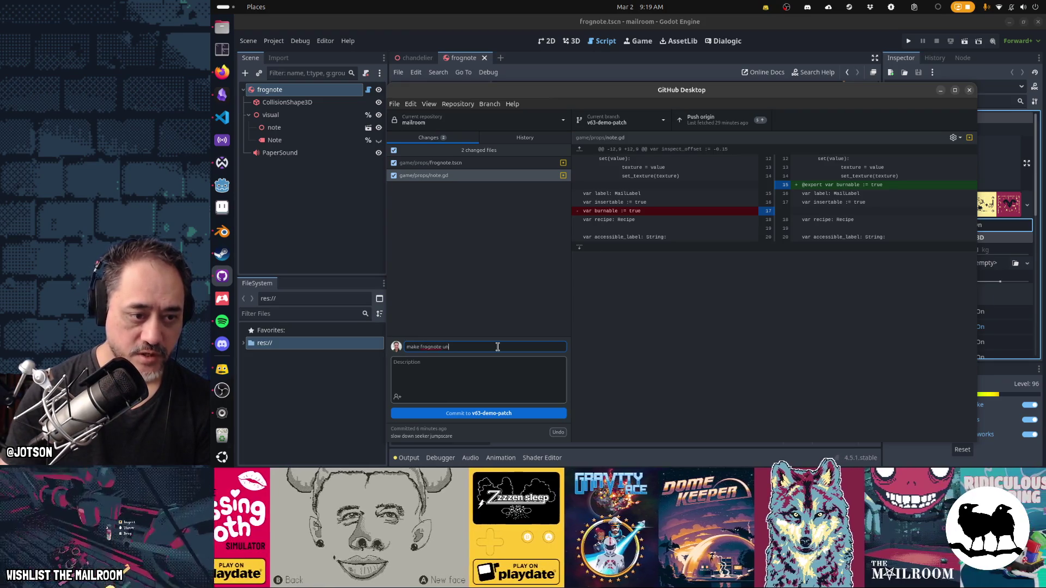
{"action": "type", "text": "le"}
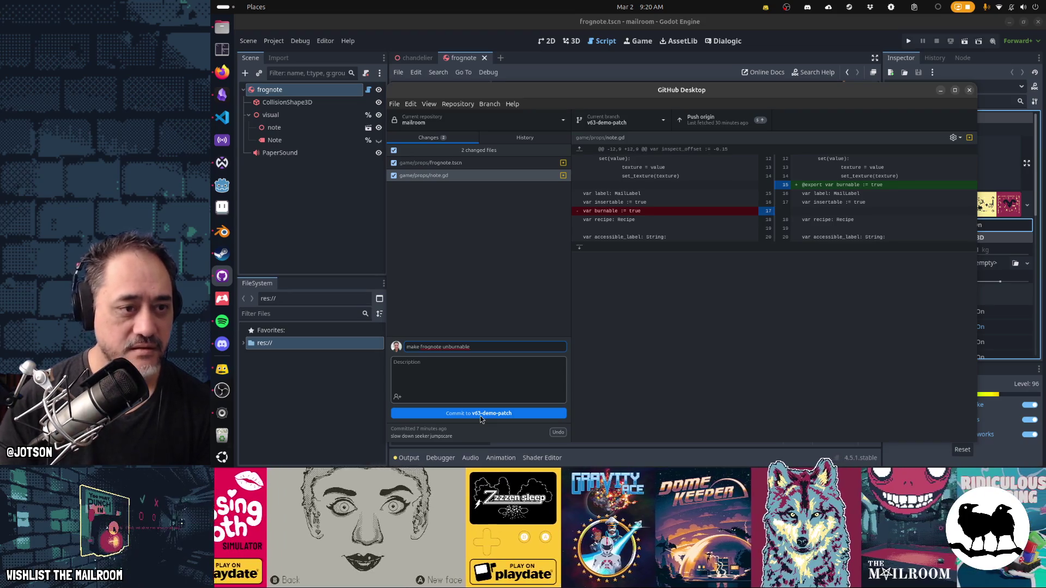
{"action": "left_click", "coordinate": [464, 162]}
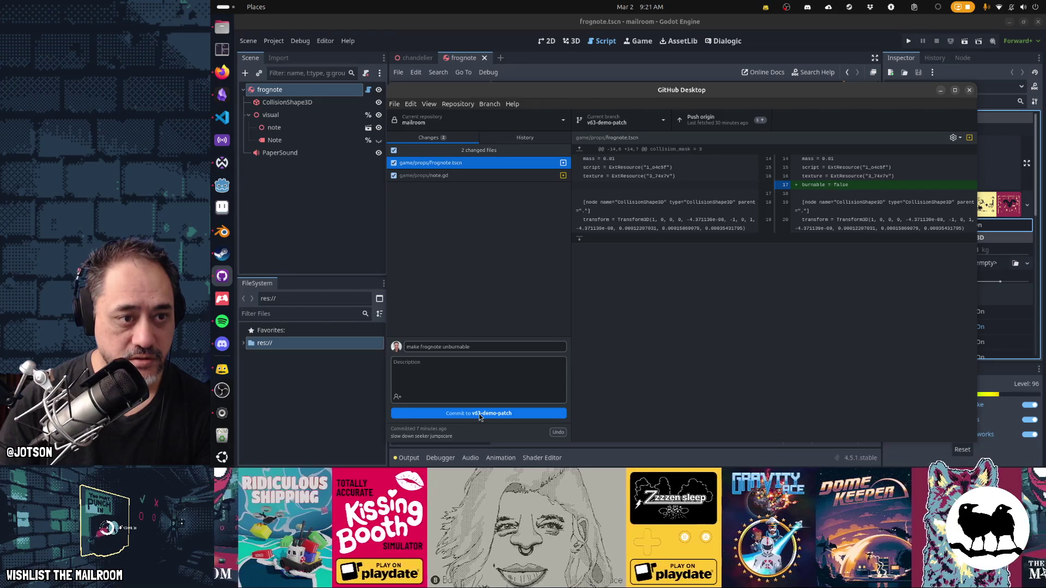
{"action": "left_click", "coordinate": [479, 414]}
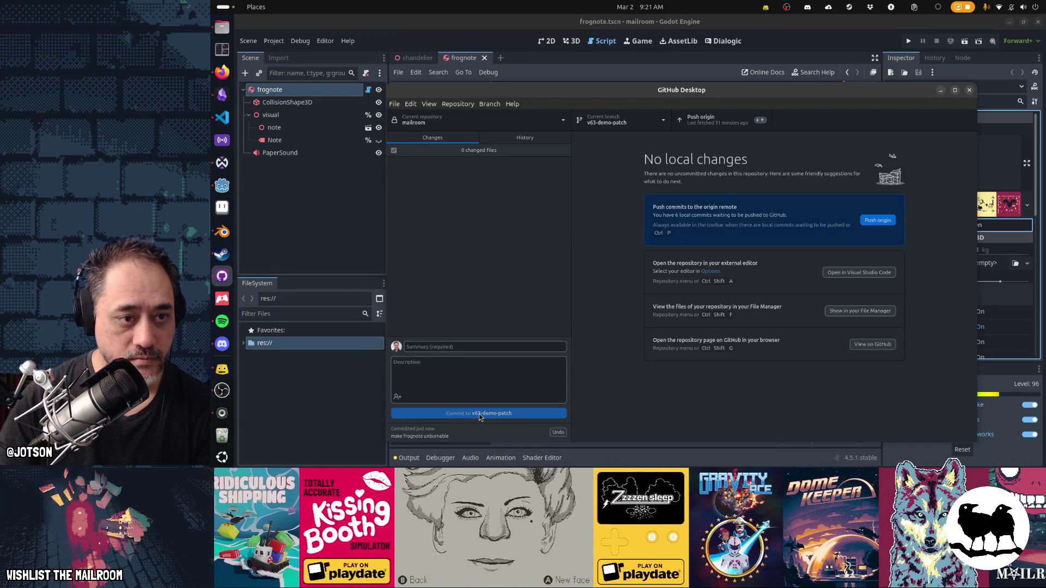
- Switch from GitHub Desktop to the Obsidian Gamedev TODO board
{"action": "key", "text": "alt+Tab"}
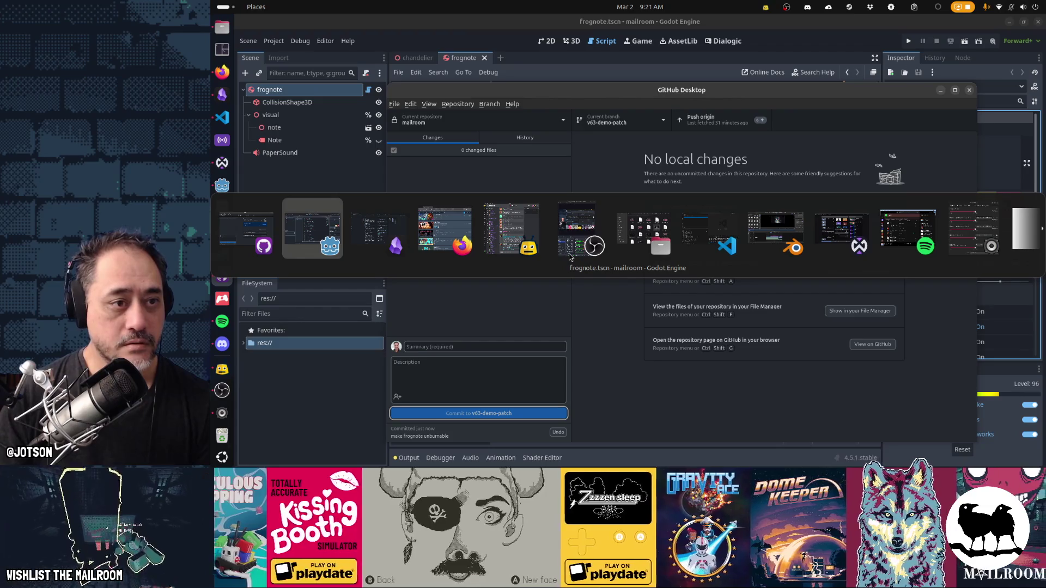
{"action": "key", "text": "alt+Tab"}
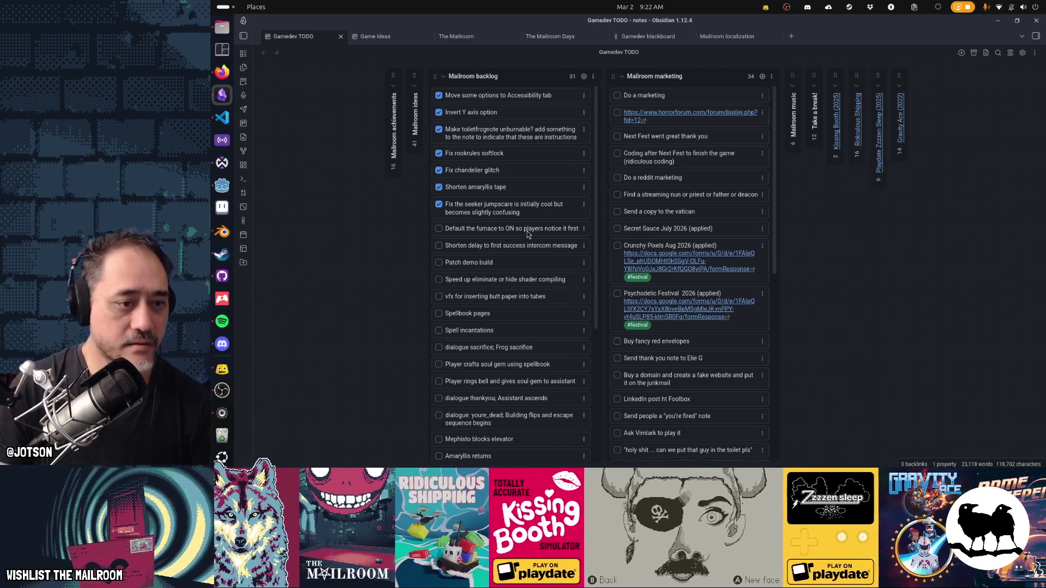
- Switch from Obsidian back to the Godot editor showing the frognote scene
{"action": "key", "text": "alt+Tab"}
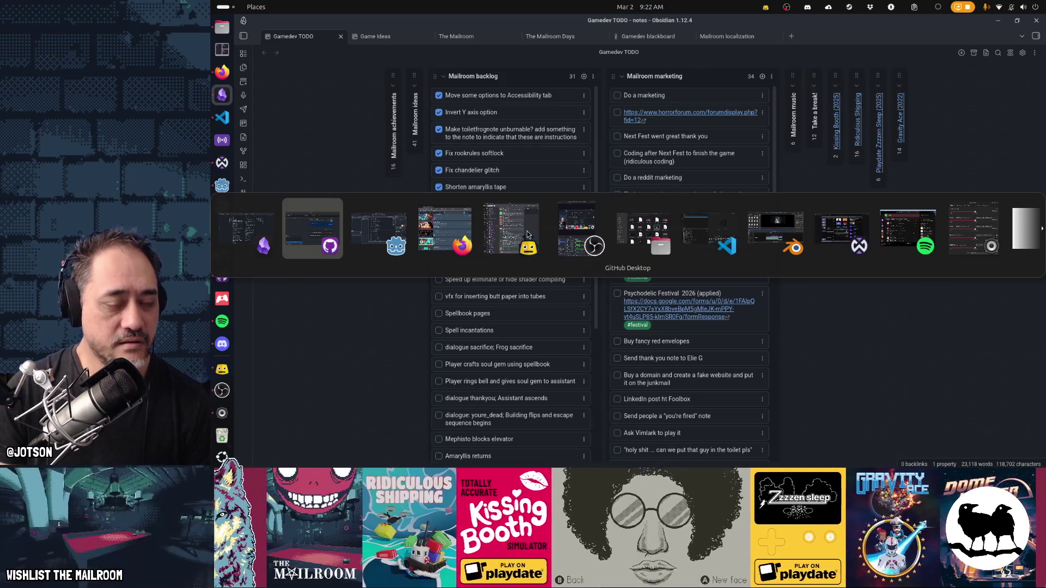
{"action": "key", "text": "alt+Tab"}
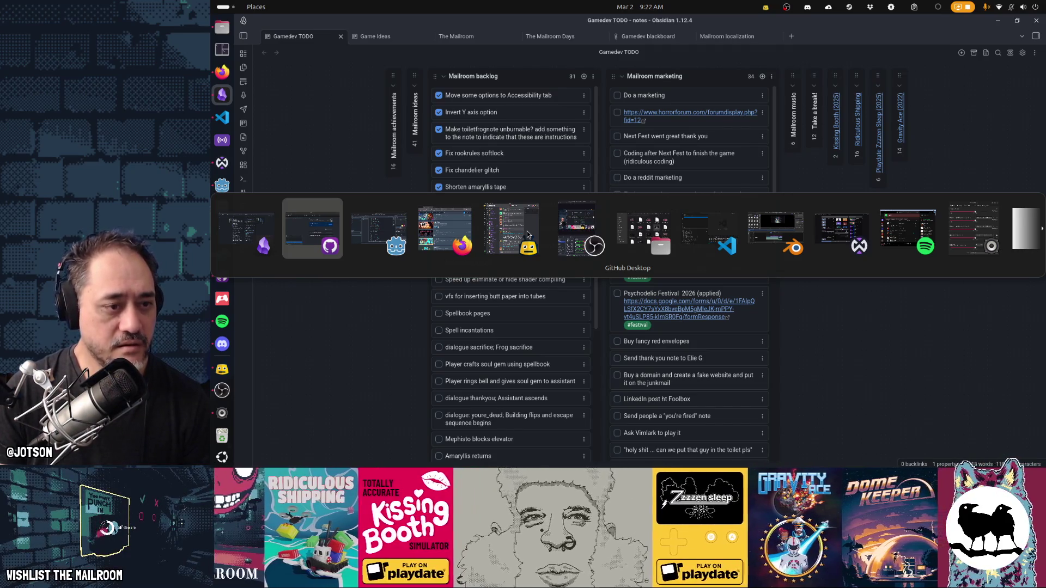
{"action": "key", "text": "alt+Tab"}
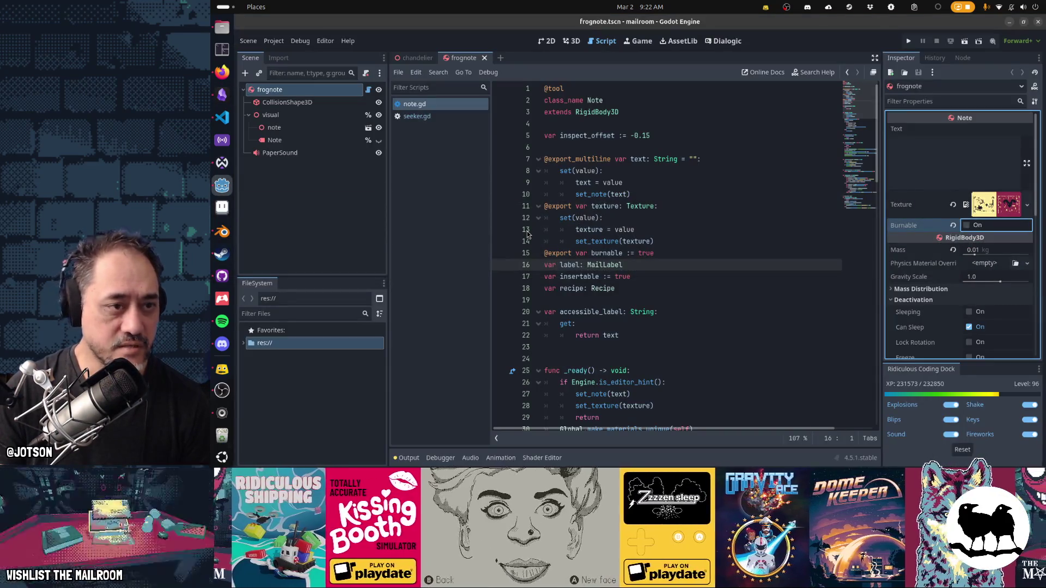
- Close note.gd, seeker.gd and the scene tabs, then bring up the Select Resource quick-open list
{"action": "middle_click", "coordinate": [417, 104]}
{"action": "middle_click", "coordinate": [423, 104]}
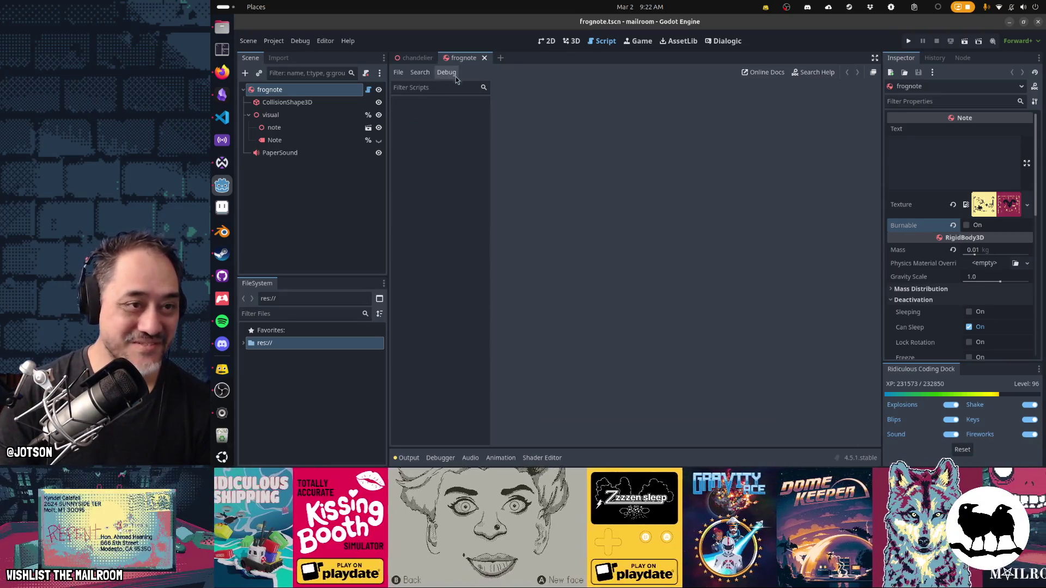
{"action": "middle_click", "coordinate": [462, 61]}
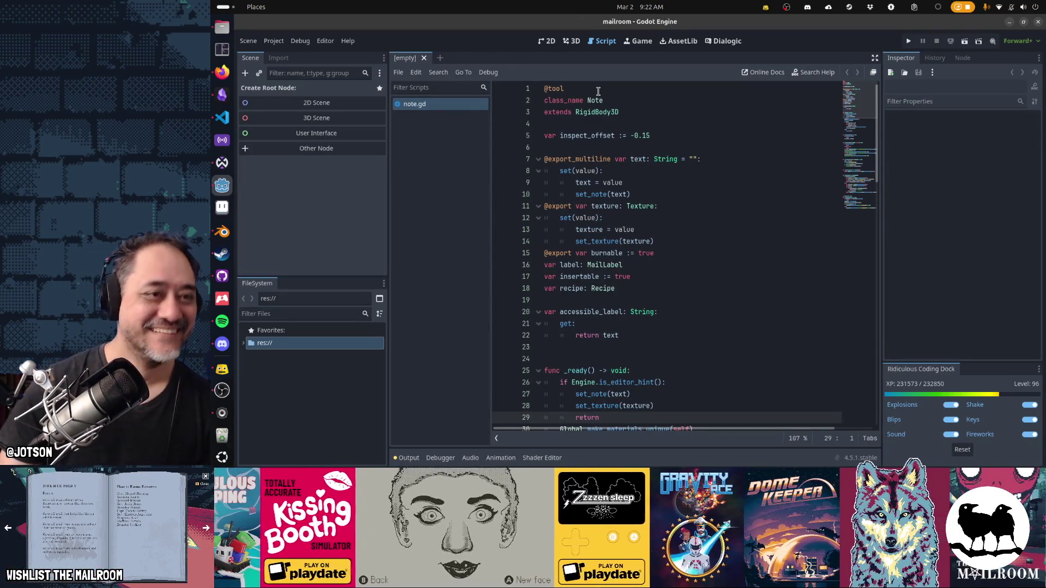
{"action": "middle_click", "coordinate": [470, 106]}
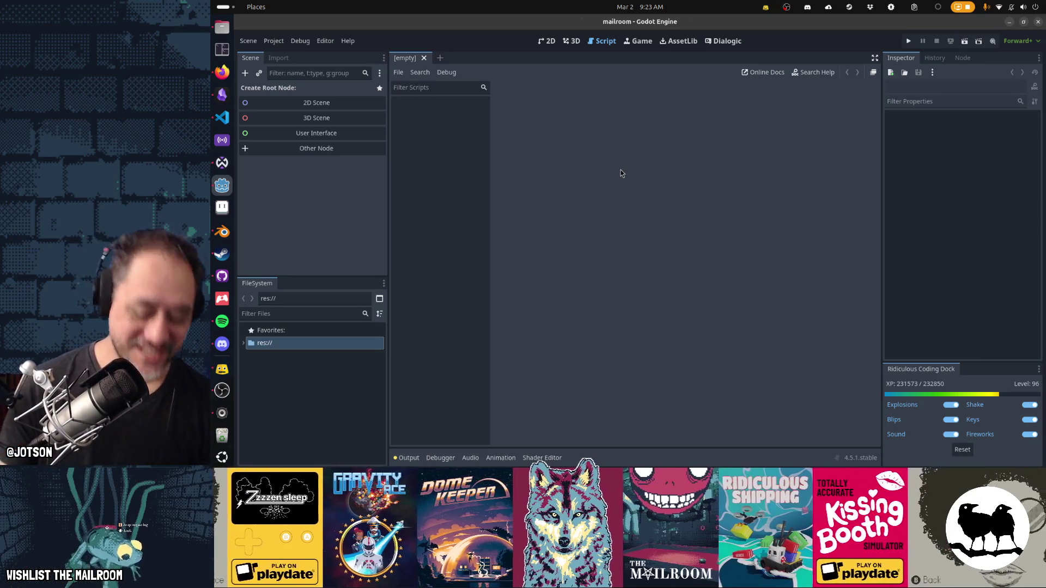
{"action": "key", "text": "alt+shift+o"}
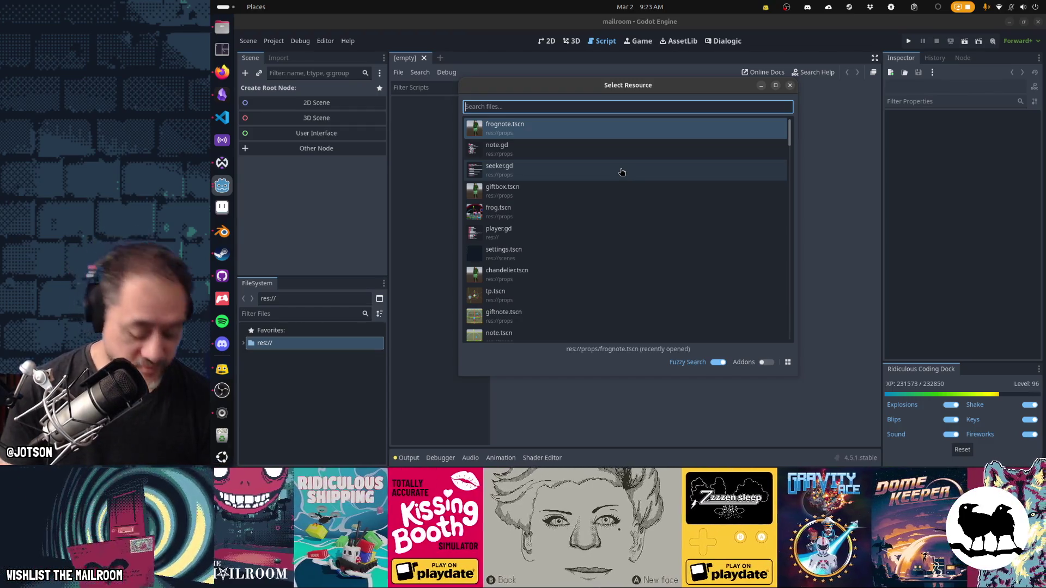
- Quick-open furnace.gd and select the light_fire() function name for copying
{"action": "type", "text": "furnace"}
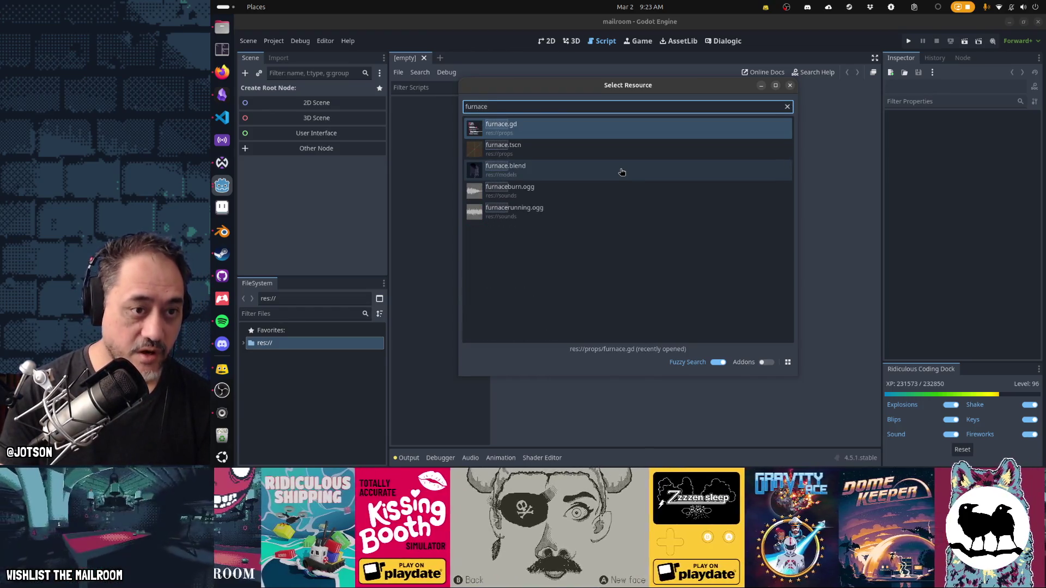
{"action": "key", "text": "Return"}
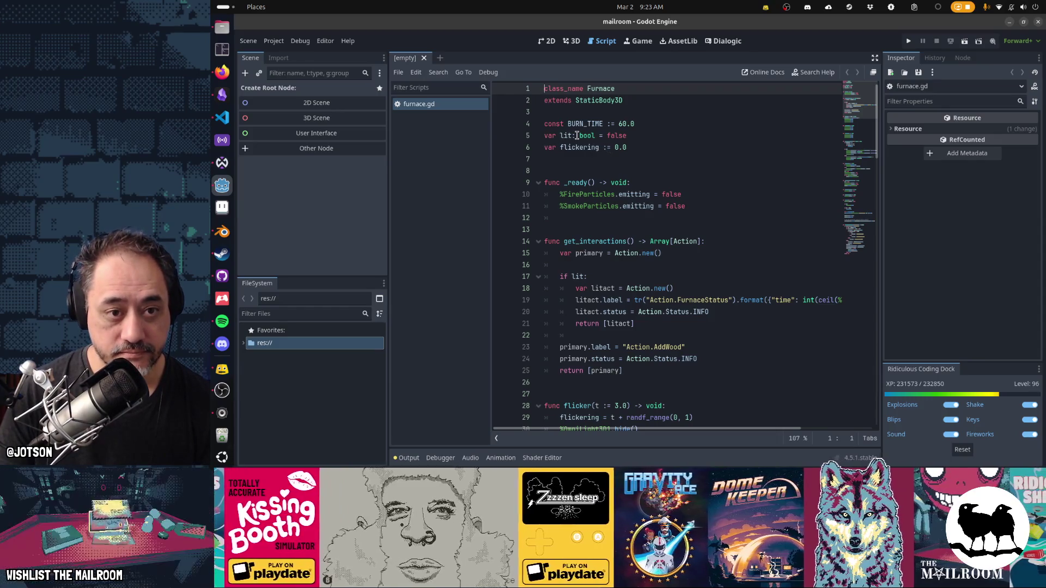
{"action": "scroll", "coordinate": [724, 213], "scroll_direction": "down", "scroll_amount": 2}
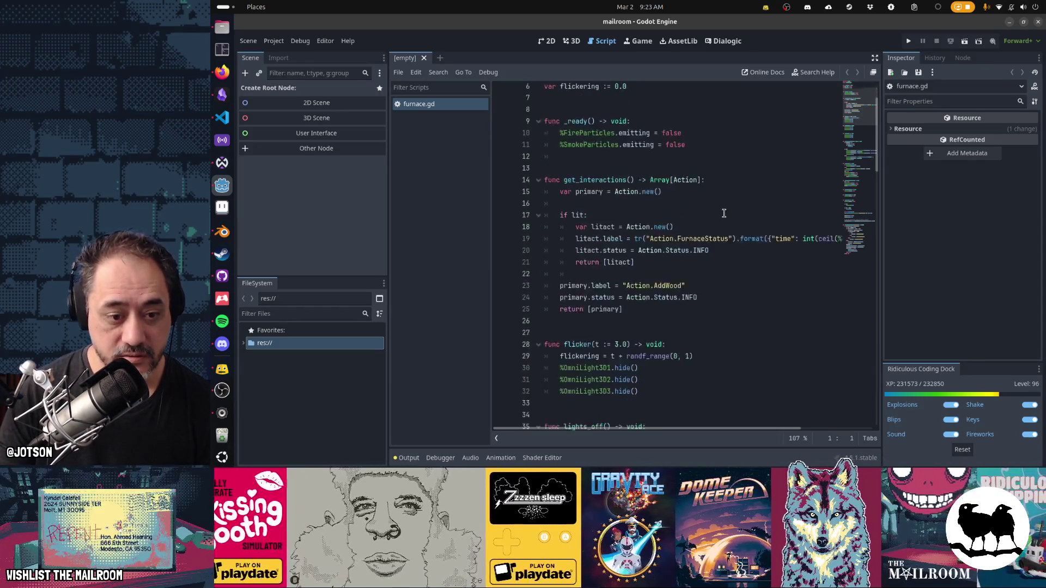
{"action": "scroll", "coordinate": [724, 213], "scroll_direction": "down", "scroll_amount": 8}
{"action": "scroll", "coordinate": [724, 213], "scroll_direction": "down", "scroll_amount": 6}
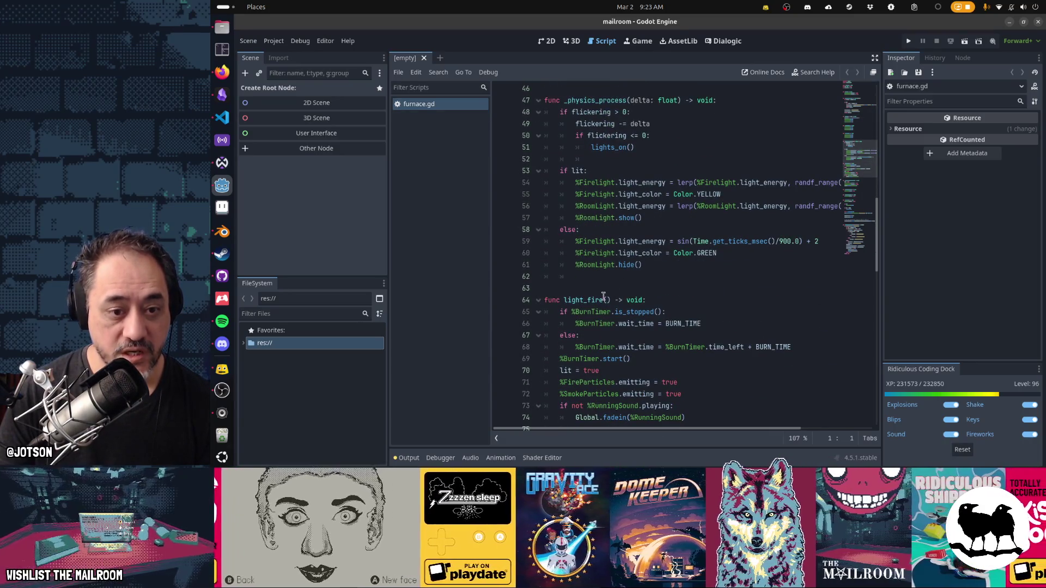
{"action": "left_click", "coordinate": [610, 300]}
{"action": "key", "text": "ctrl+shift+Left"}
{"action": "key", "text": "ctrl+shift+Left"}
{"action": "key", "text": "ctrl+c"}
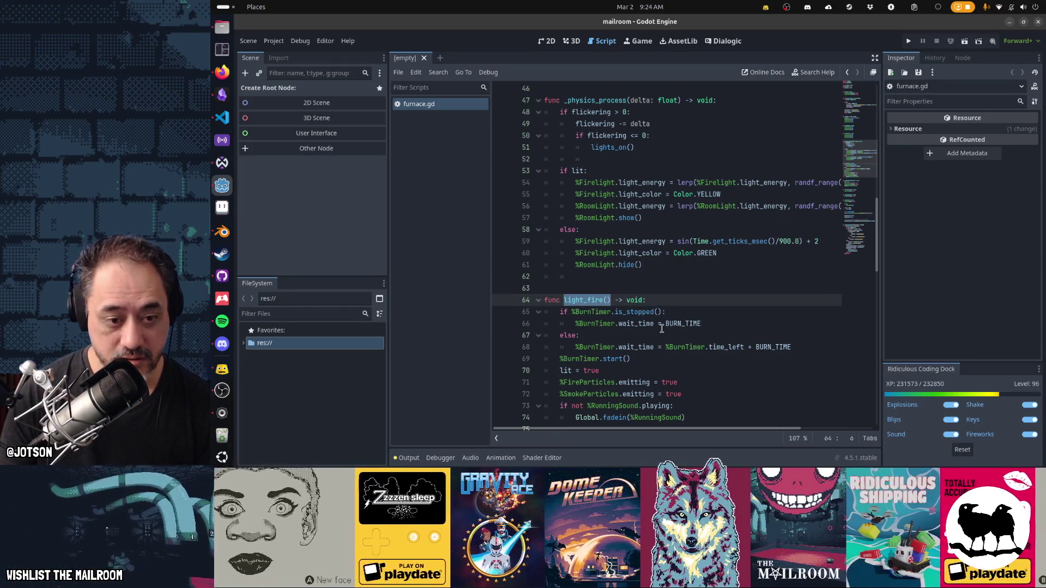
- Call light_fire() in _ready, replacing the two particle emitting = false lines
{"action": "scroll", "coordinate": [662, 329], "scroll_direction": "down", "scroll_amount": 3}
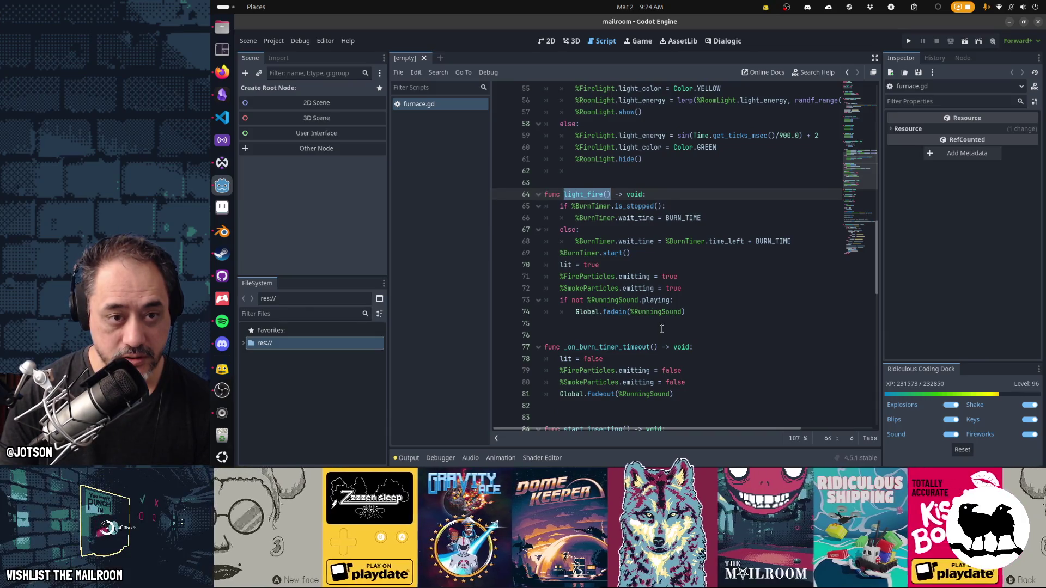
{"action": "scroll", "coordinate": [662, 329], "scroll_direction": "up", "scroll_amount": 15}
{"action": "scroll", "coordinate": [662, 328], "scroll_direction": "up", "scroll_amount": 2}
{"action": "left_click", "coordinate": [703, 209]}
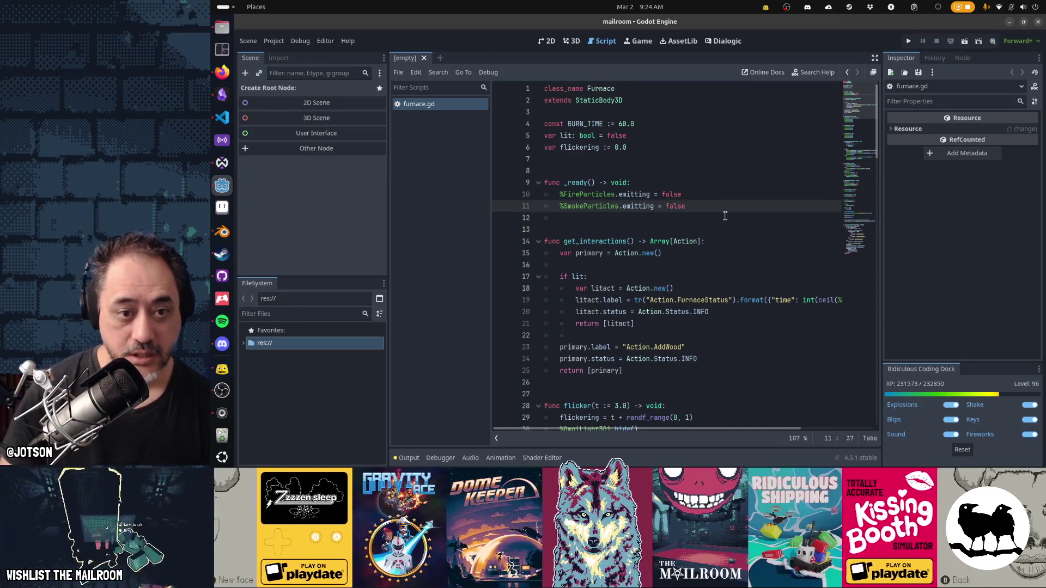
{"action": "key", "text": "Return"}
{"action": "key", "text": "ctrl+v"}
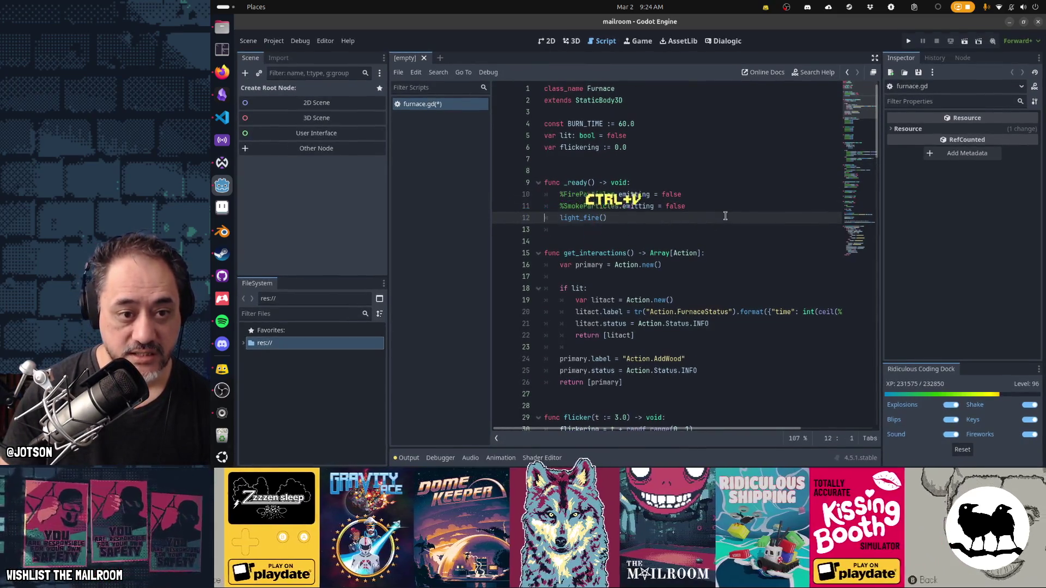
{"action": "key", "text": "shift+Up"}
{"action": "key", "text": "shift+Up"}
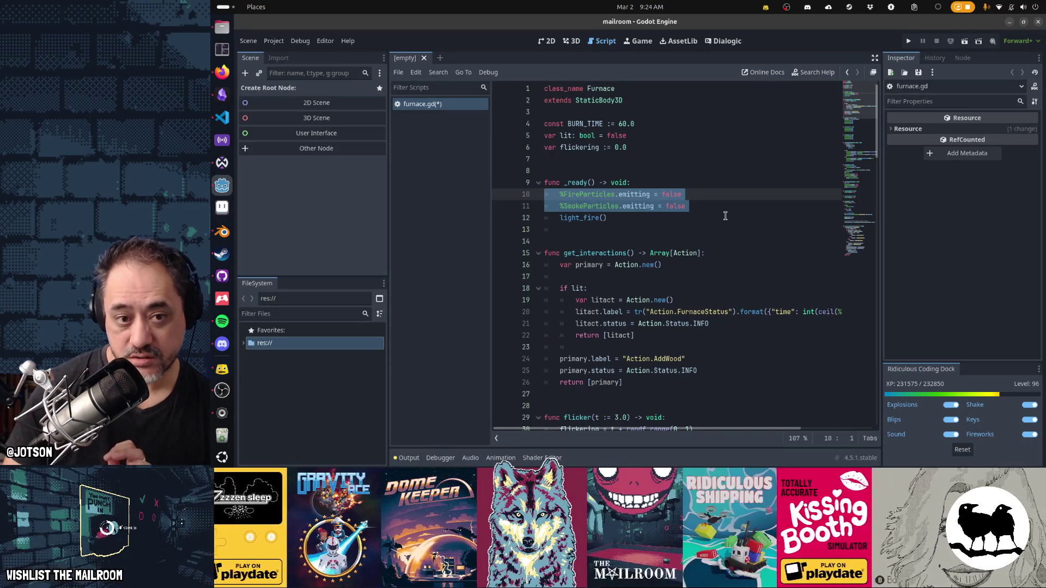
{"action": "key", "text": "Delete"}
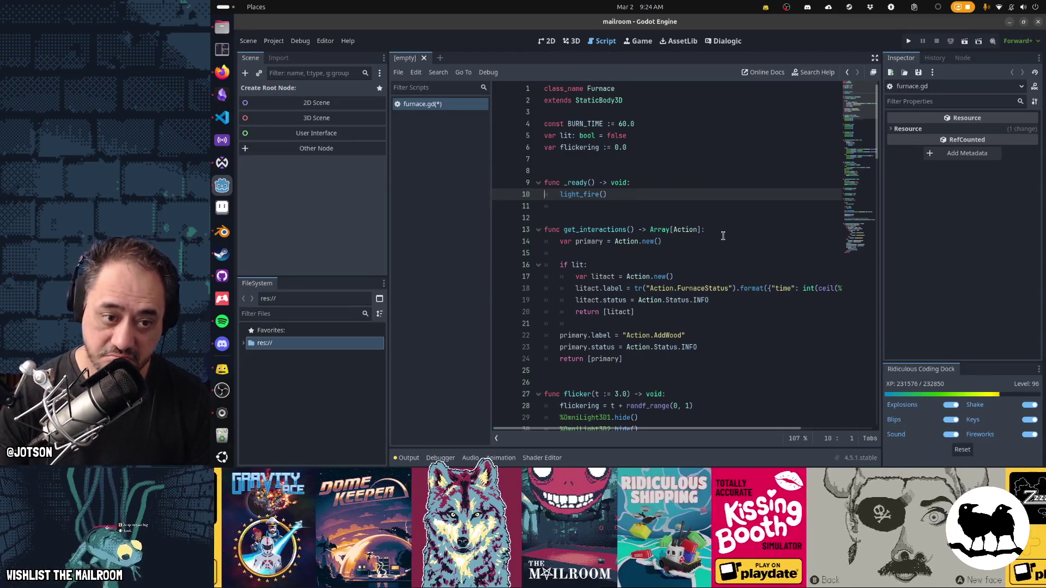
- Look over the edited furnace.gd, then switch to the Obsidian TODO board
{"action": "scroll", "coordinate": [724, 223], "scroll_direction": "down", "scroll_amount": 12}
{"action": "scroll", "coordinate": [723, 235], "scroll_direction": "down", "scroll_amount": 2}
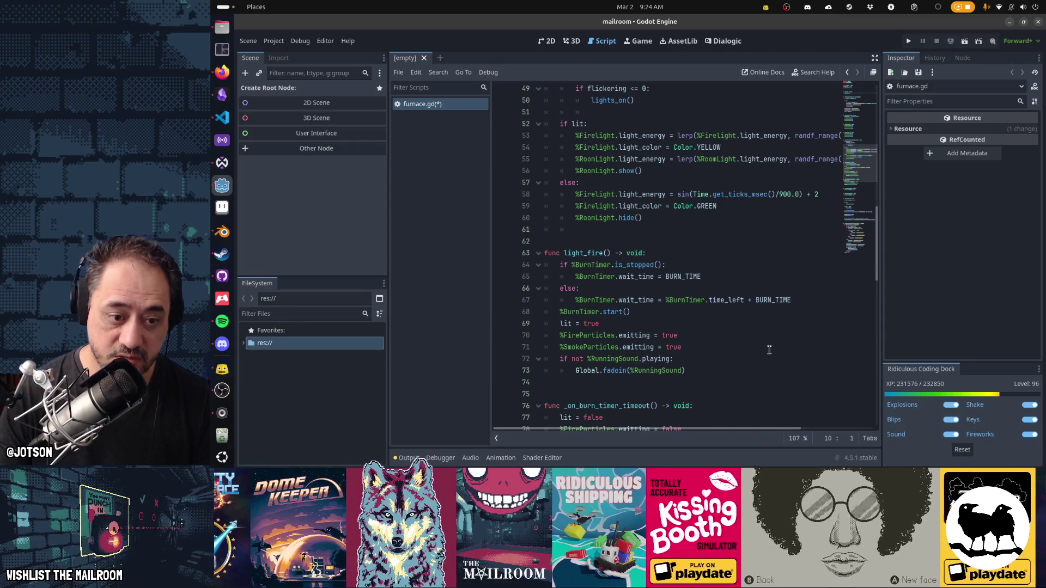
{"action": "scroll", "coordinate": [769, 349], "scroll_direction": "down", "scroll_amount": 4}
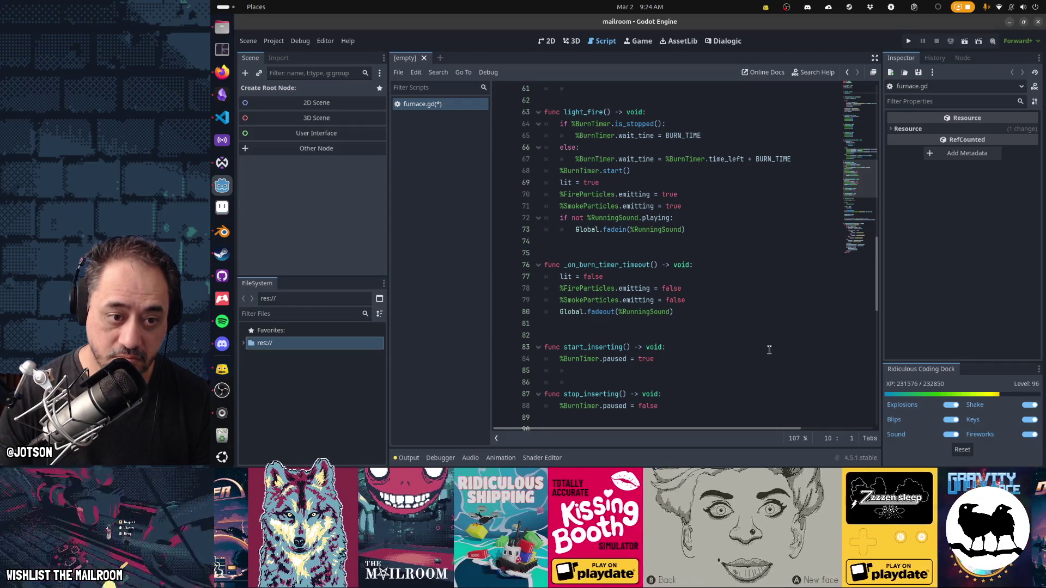
{"action": "scroll", "coordinate": [770, 350], "scroll_direction": "up", "scroll_amount": 12}
{"action": "scroll", "coordinate": [770, 349], "scroll_direction": "up", "scroll_amount": 8}
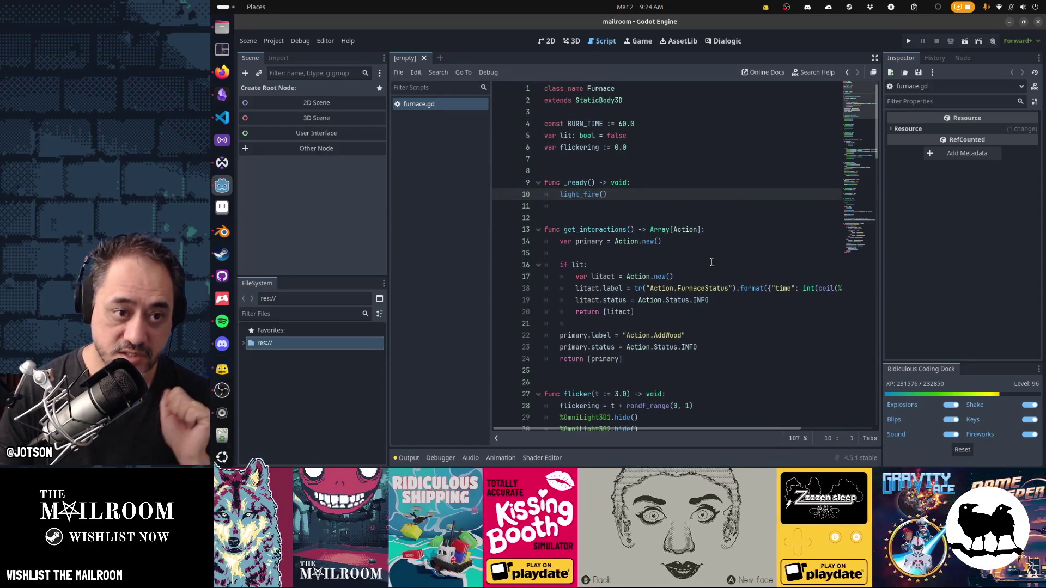
{"action": "key", "text": "alt+Tab"}
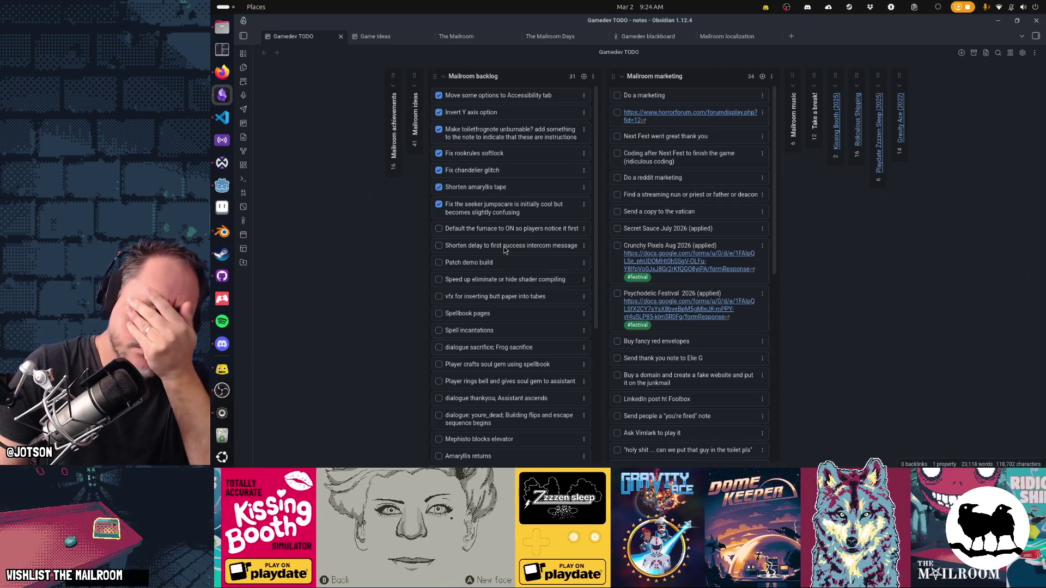
- Return to Godot and quick-open the main.gd script
{"action": "key", "text": "alt+Tab"}
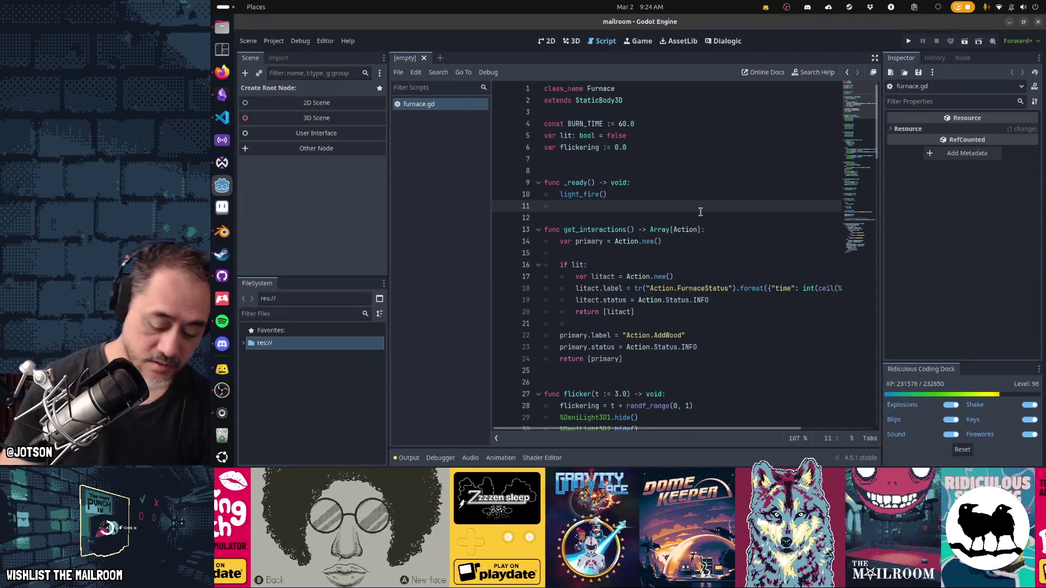
{"action": "key", "text": "alt+shift+o"}
{"action": "type", "text": "main"}
{"action": "key", "text": "Return"}
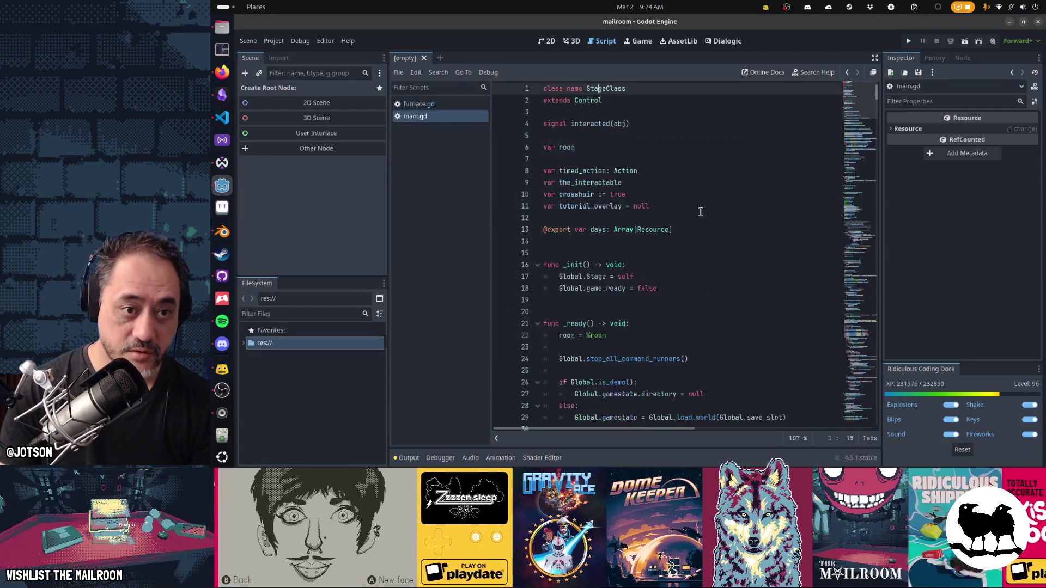
- Open the intercom timeline in the Dialogic editor and select its endtutorial label
{"action": "left_click", "coordinate": [723, 41]}
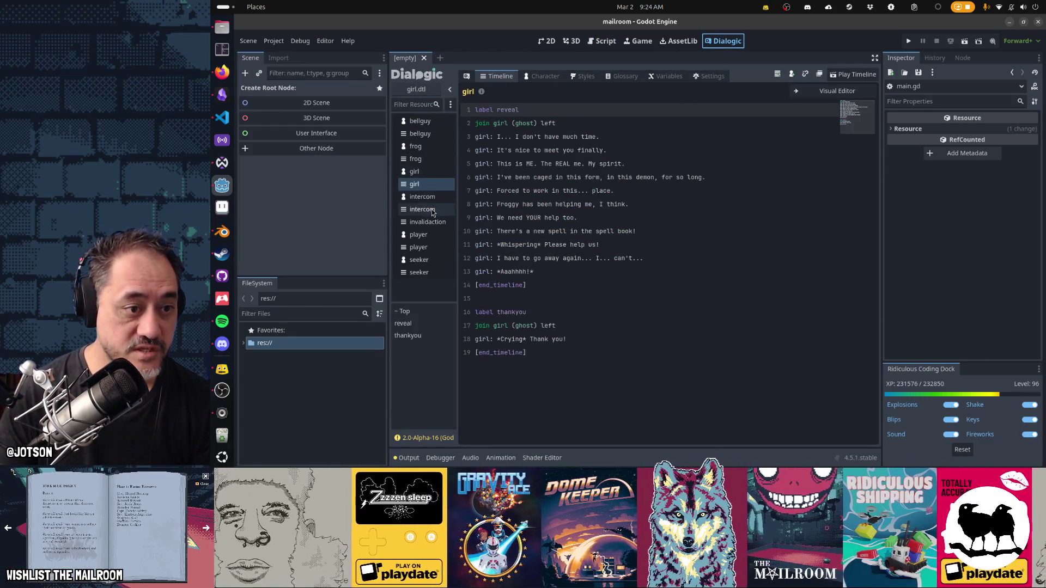
{"action": "left_click", "coordinate": [422, 209]}
{"action": "scroll", "coordinate": [599, 176], "scroll_direction": "down", "scroll_amount": 2}
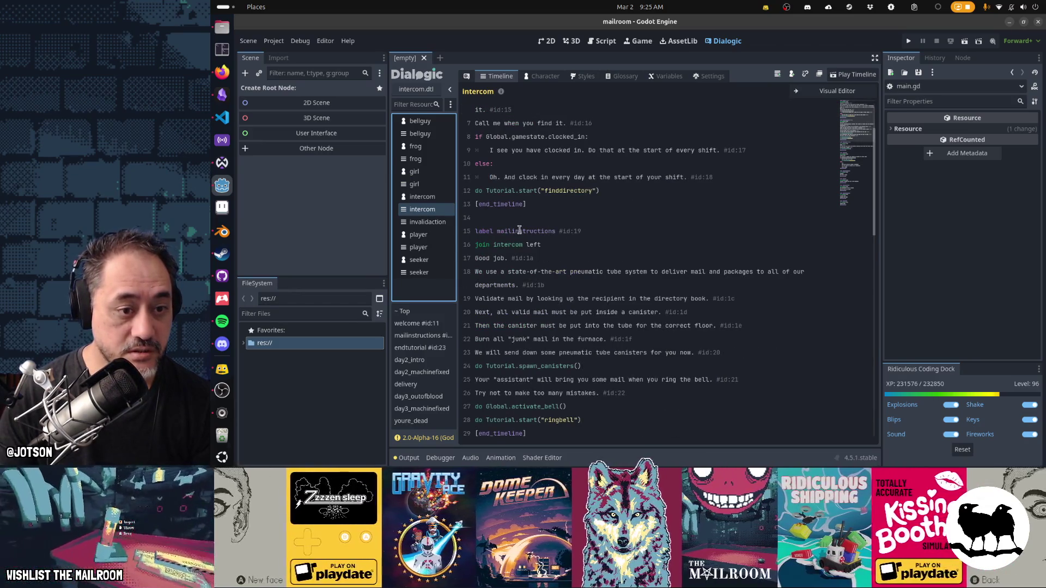
{"action": "scroll", "coordinate": [642, 249], "scroll_direction": "down", "scroll_amount": 5}
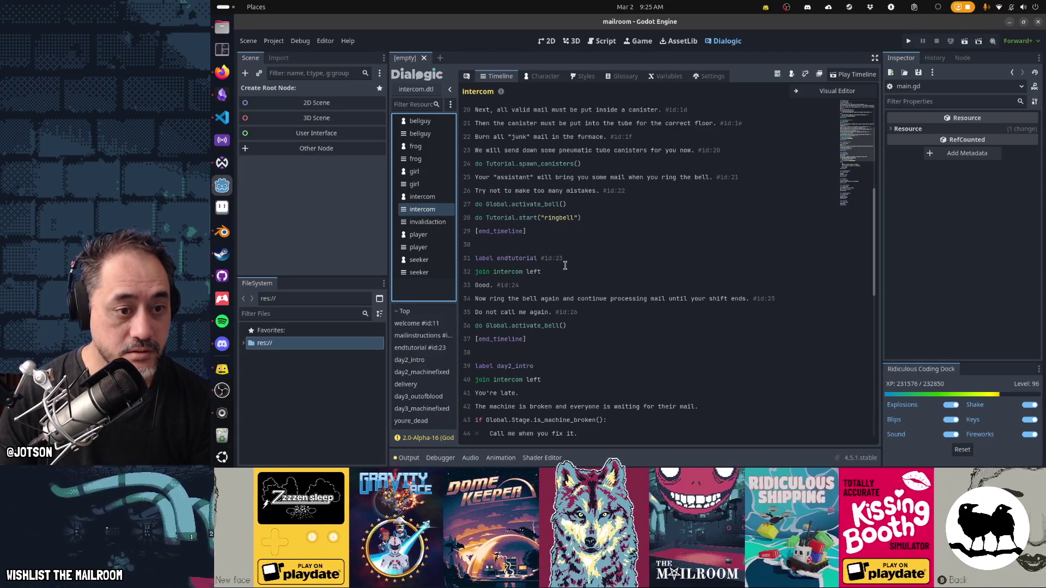
{"action": "double_click", "coordinate": [514, 258]}
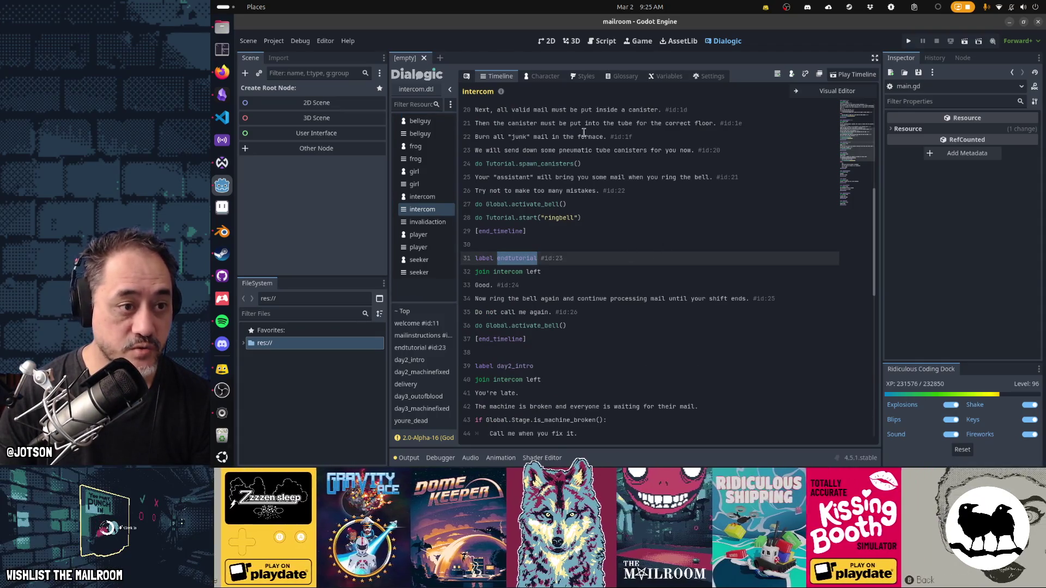
- Search all project files for 'endtutorial' and jump to its match on main.gd line 601
{"action": "left_click", "coordinate": [602, 41]}
{"action": "key", "text": "ctrl+shift+f"}
{"action": "type", "text": "endtutorial"}
{"action": "key", "text": "Return"}
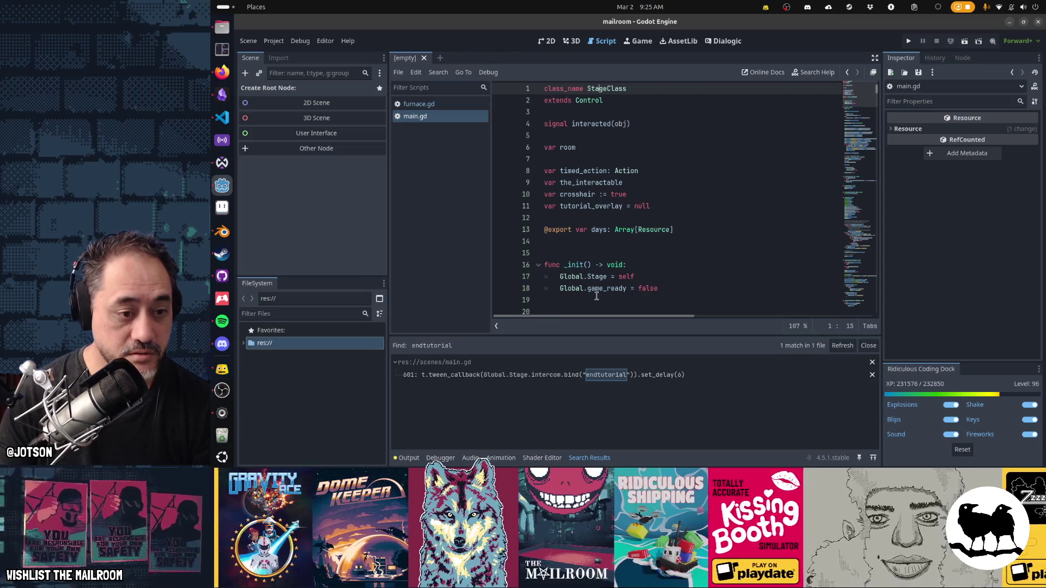
{"action": "left_click", "coordinate": [485, 375]}
- Change line 601's set_delay from 6 to 3, save main.gd, and switch to Obsidian
{"action": "left_click", "coordinate": [813, 300]}
{"action": "key", "text": "End"}
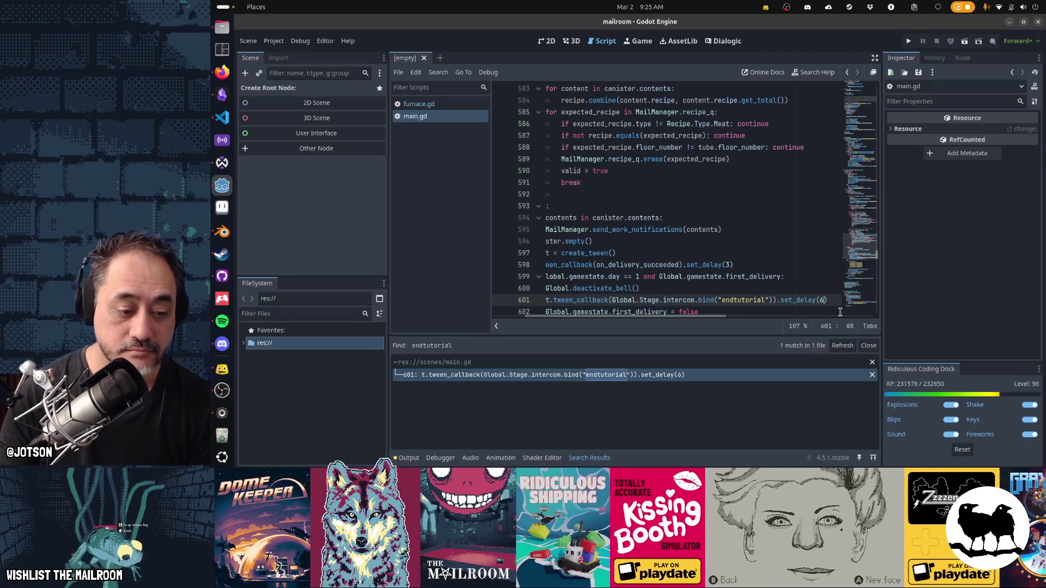
{"action": "key", "text": "BackSpace"}
{"action": "type", "text": "4"}
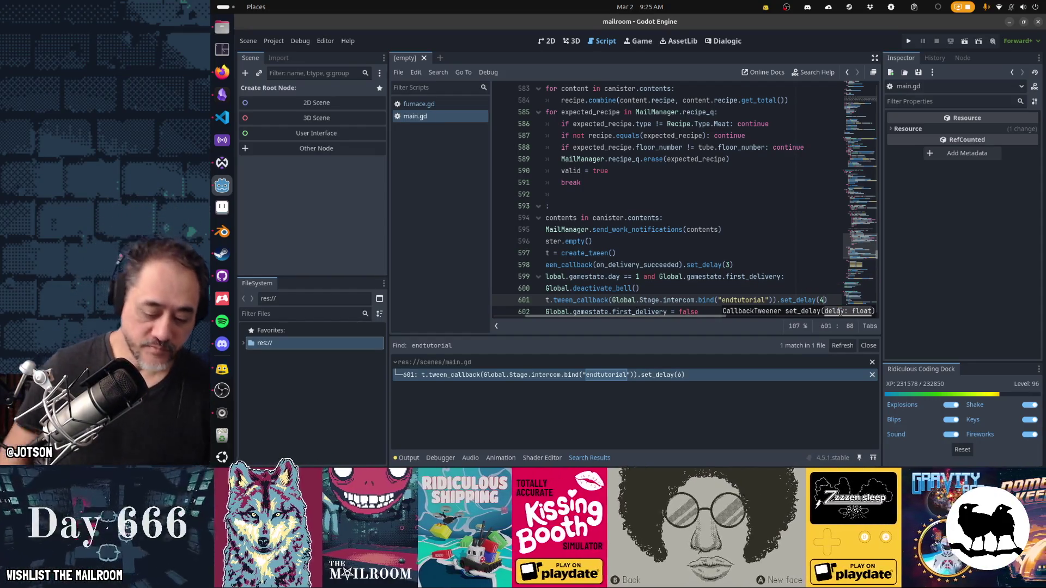
{"action": "key", "text": "BackSpace"}
{"action": "type", "text": "3"}
{"action": "key", "text": "ctrl+s"}
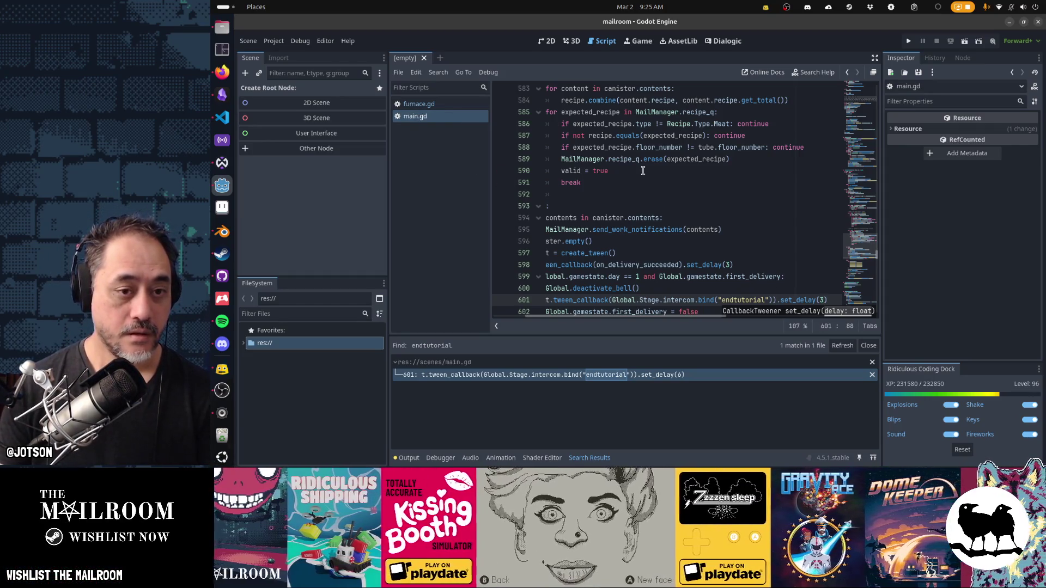
{"action": "key", "text": "alt+Tab"}
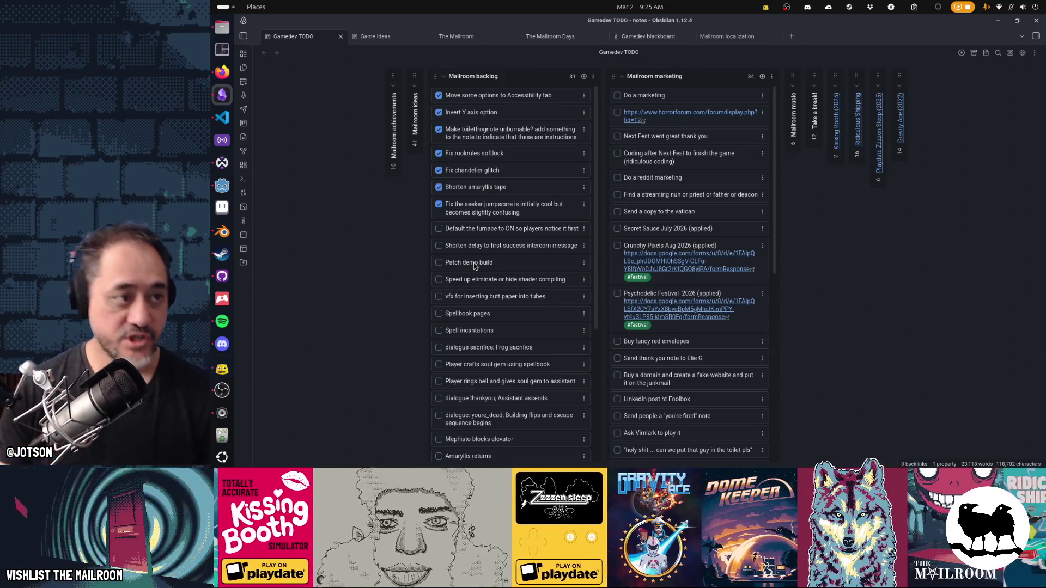
{"action": "left_click", "coordinate": [217, 75]}
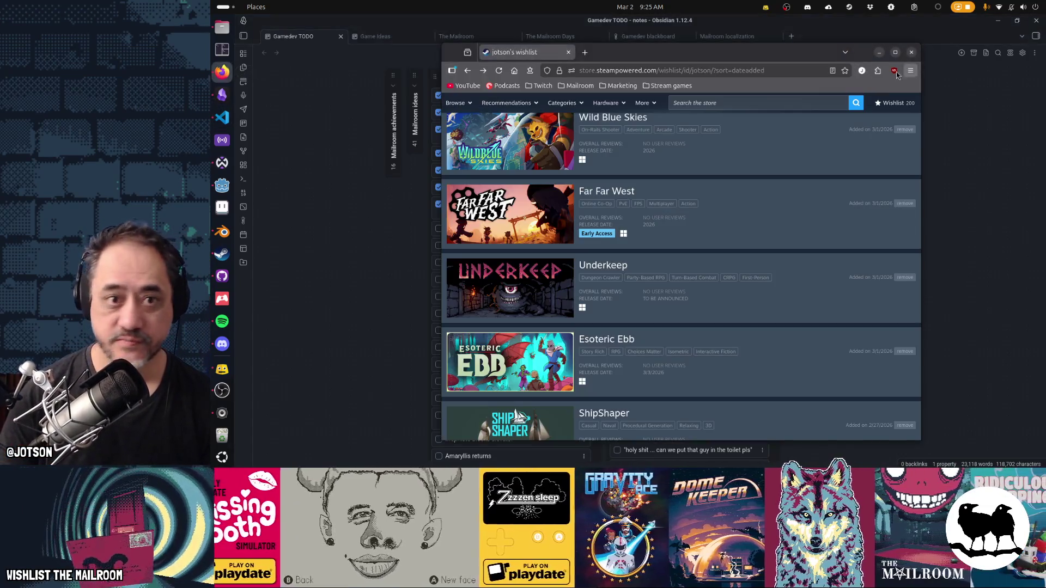
{"action": "left_click_drag", "start_coordinate": [711, 57], "coordinate": [1045, 54]}
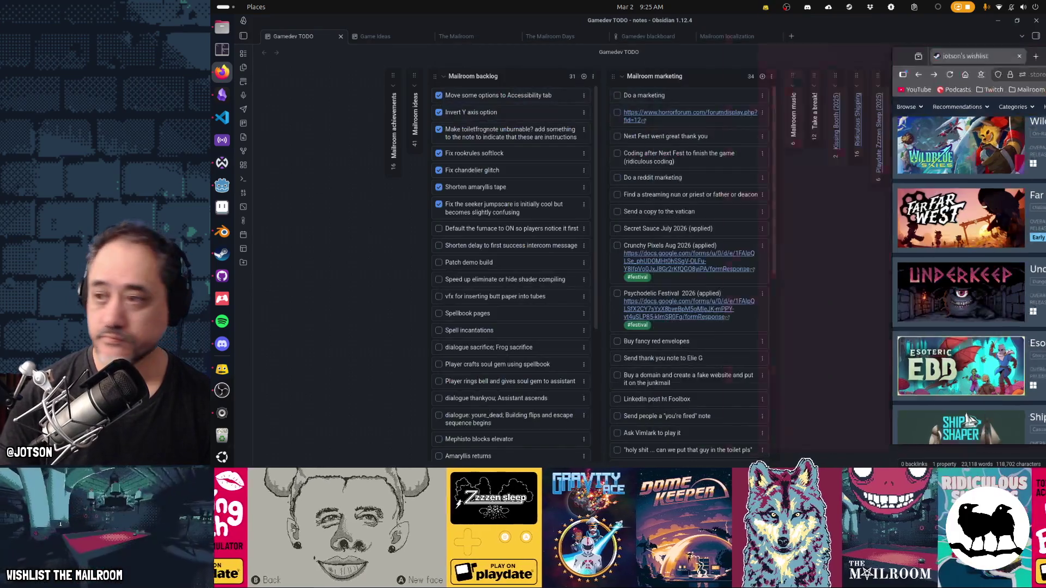
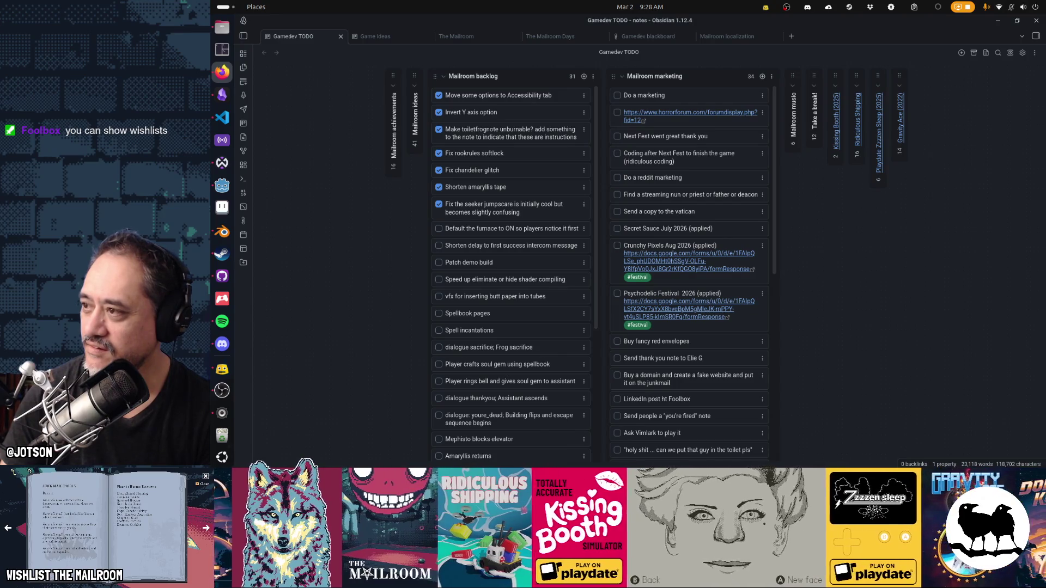
- Compare the Steam wishlist stats with the TODO board, hiding Total Additions from the lifetime wishlist chart
{"action": "key", "text": "alt+Tab"}
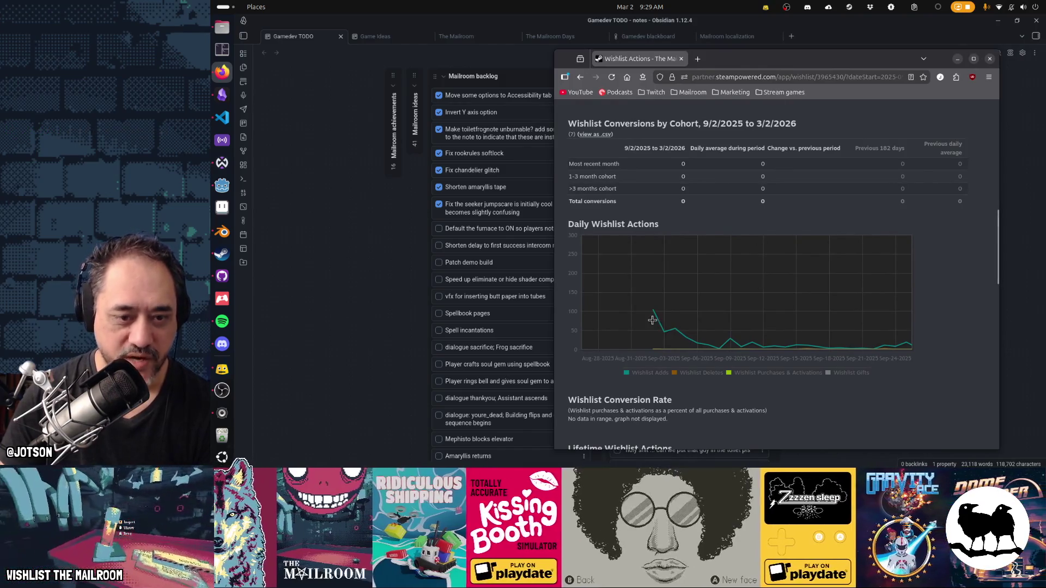
{"action": "mouse_move", "coordinate": [651, 309]}
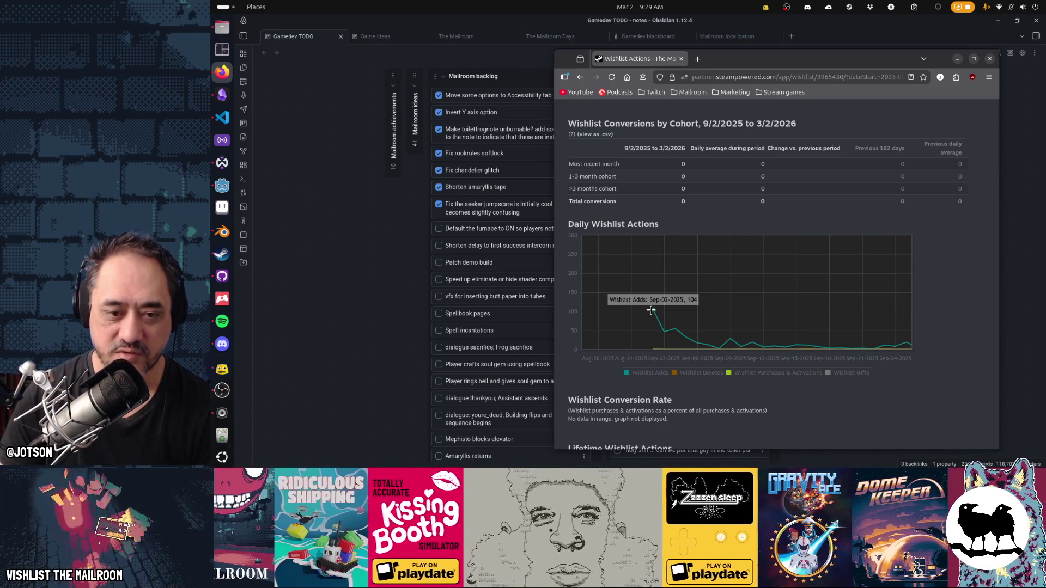
{"action": "mouse_move", "coordinate": [665, 333]}
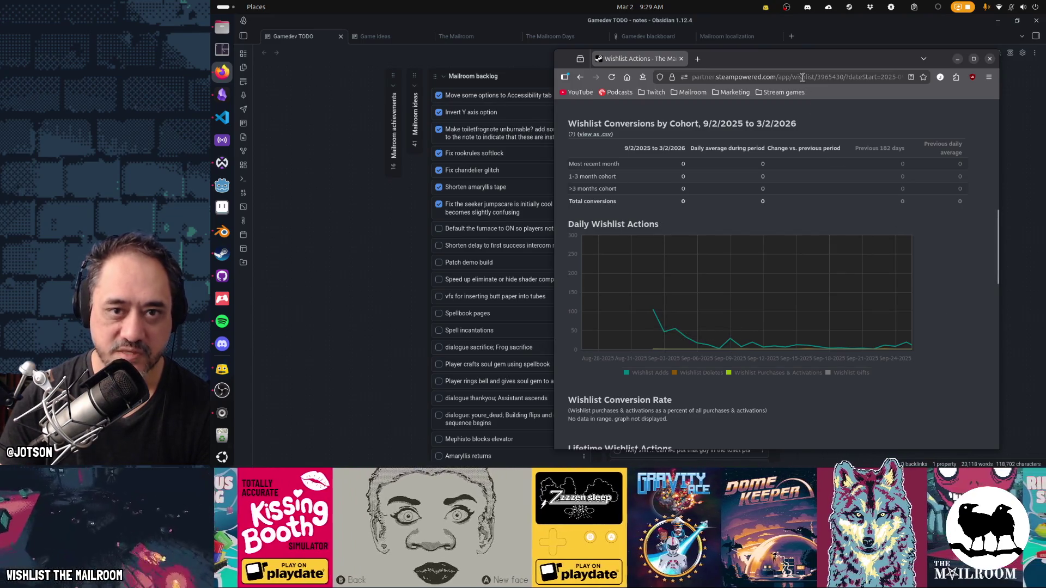
{"action": "key", "text": "super+h"}
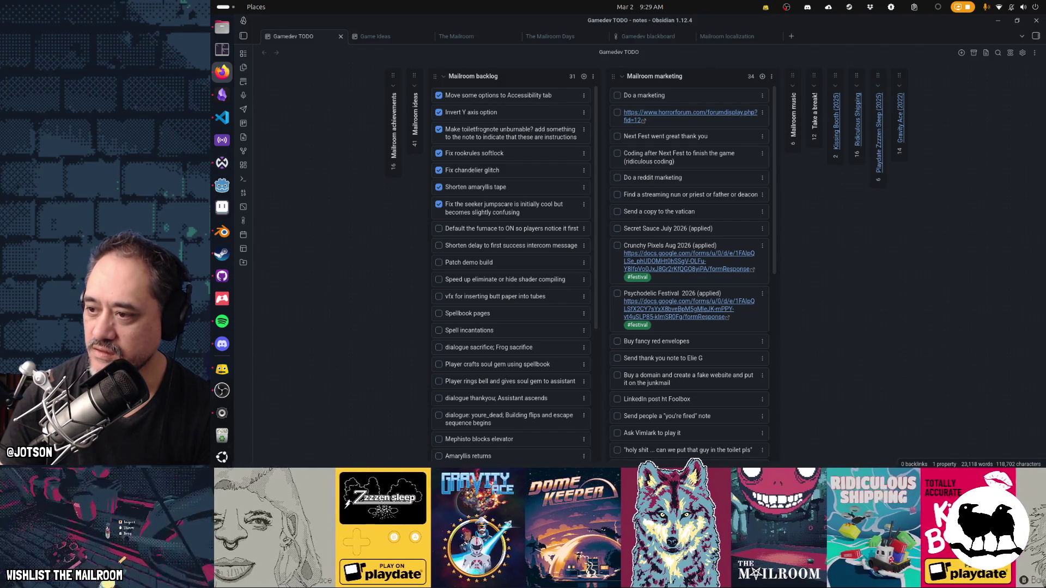
{"action": "key", "text": "alt+Tab"}
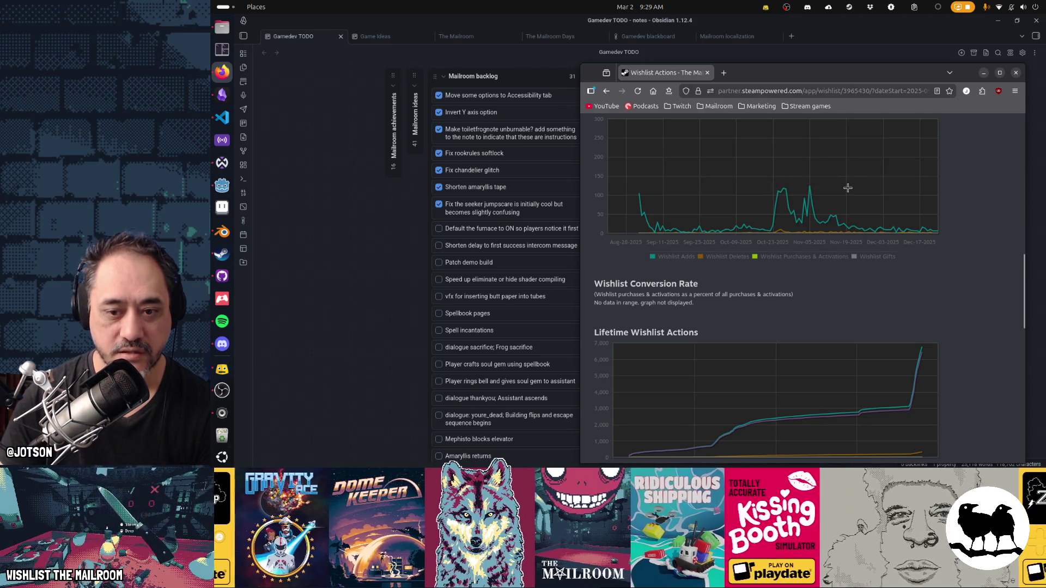
{"action": "scroll", "coordinate": [847, 191], "scroll_direction": "down", "scroll_amount": 2}
{"action": "left_click", "coordinate": [645, 370]}
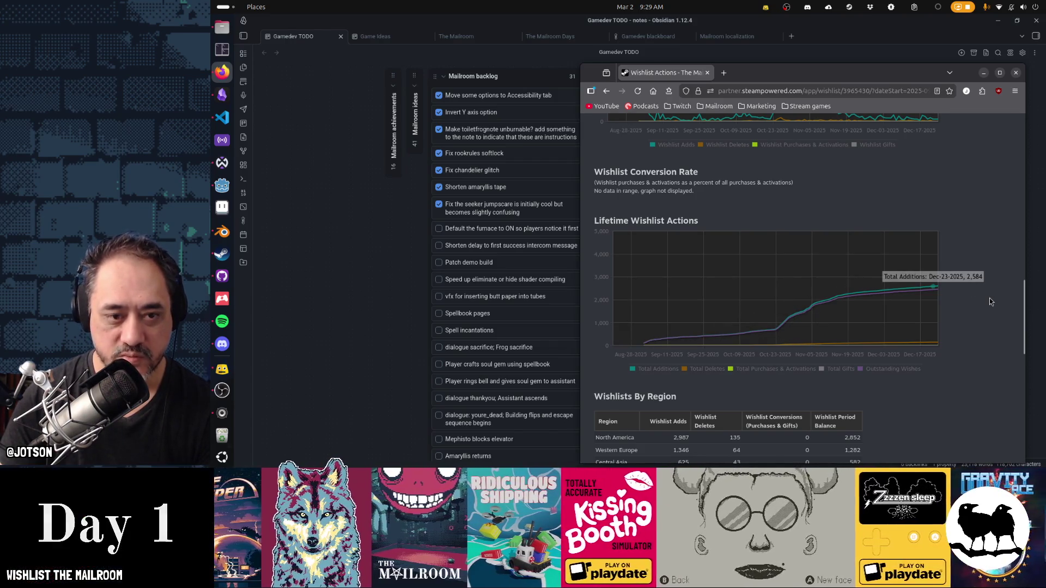
{"action": "left_click", "coordinate": [983, 73]}
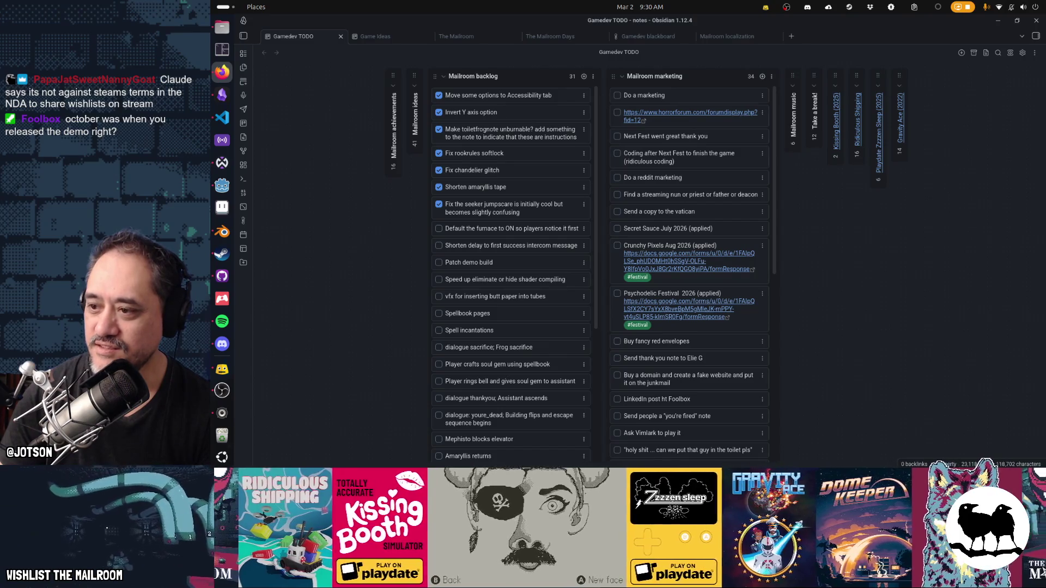
- Toggle the Steam wishlist charts away and back over the Gamedev TODO board
{"action": "key", "text": "alt+Tab"}
{"action": "mouse_move", "coordinate": [627, 257]}
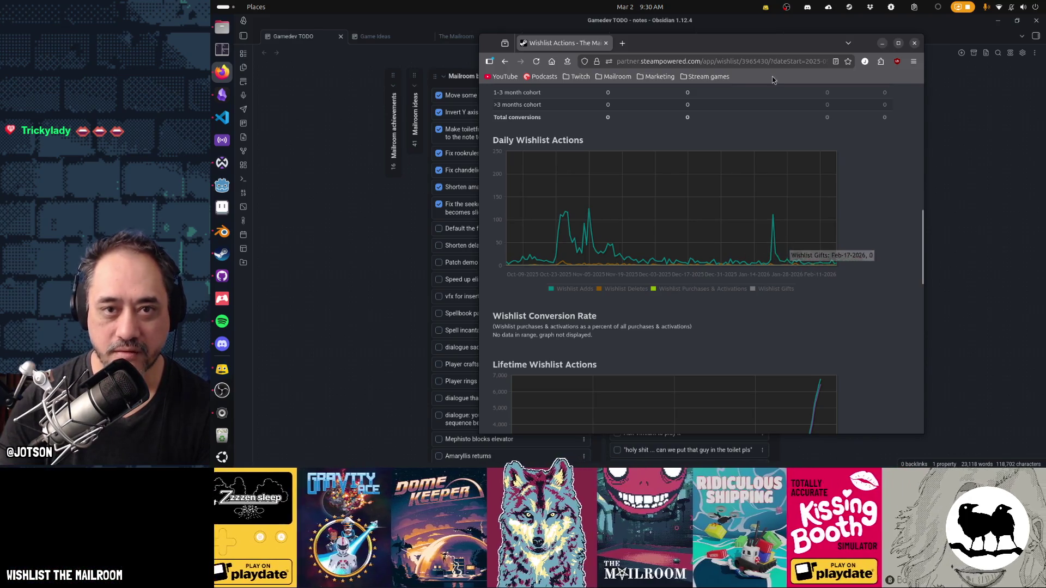
{"action": "key", "text": "alt+Tab"}
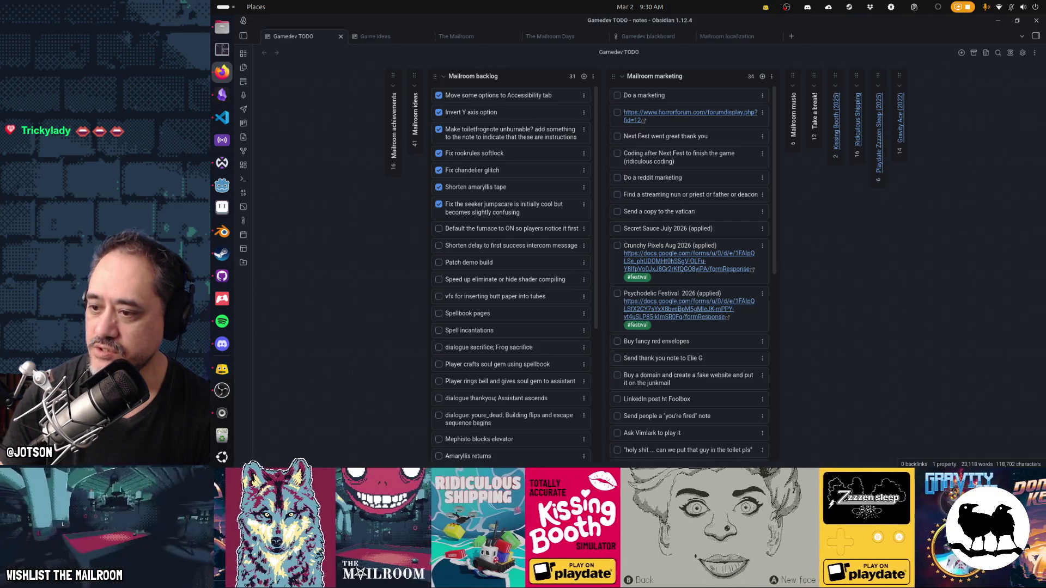
{"action": "key", "text": "alt+Tab"}
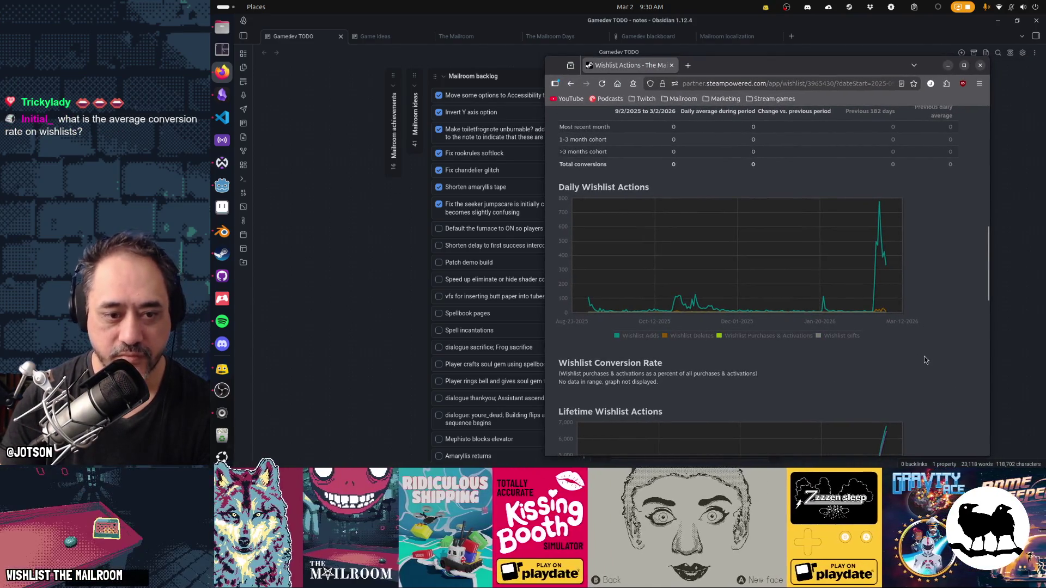
- Zoom the Daily Wishlist Actions chart to Feb 12–Mar 12, 2026, inspect its points, then open a blank tab
{"action": "mouse_move", "coordinate": [588, 300]}
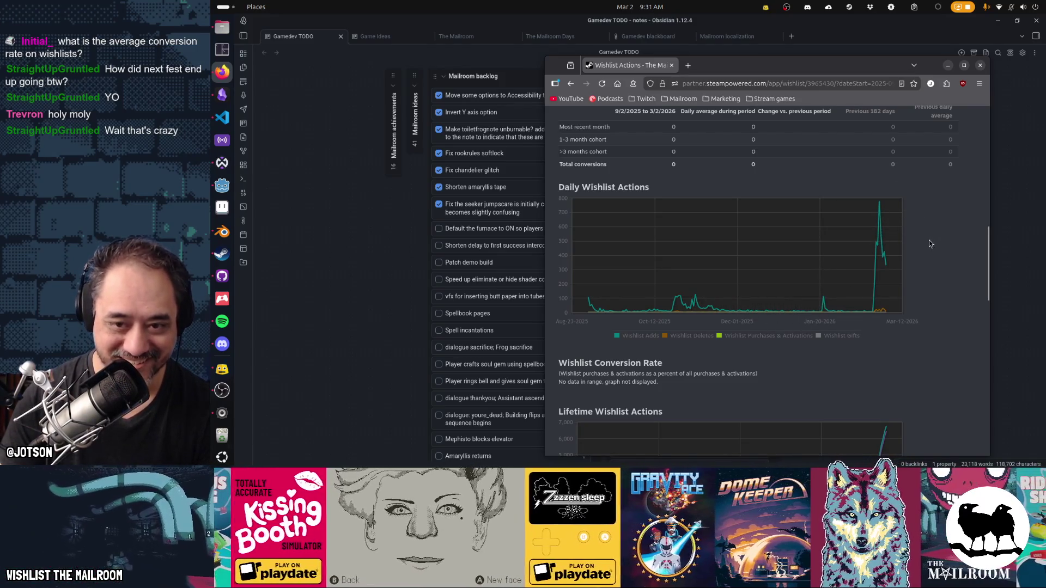
{"action": "left_click_drag", "start_coordinate": [854, 210], "coordinate": [904, 319]}
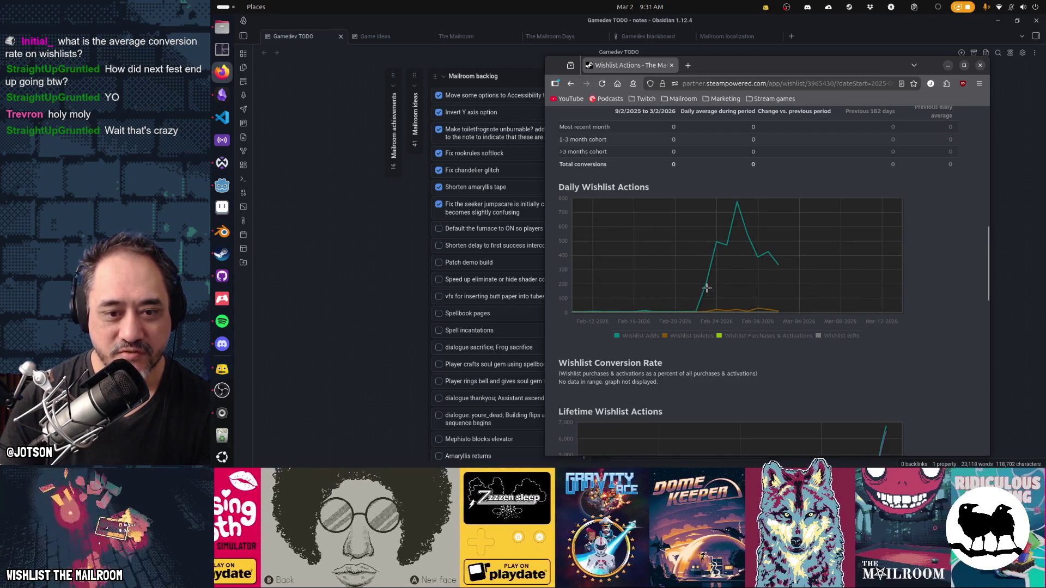
{"action": "mouse_move", "coordinate": [706, 285]}
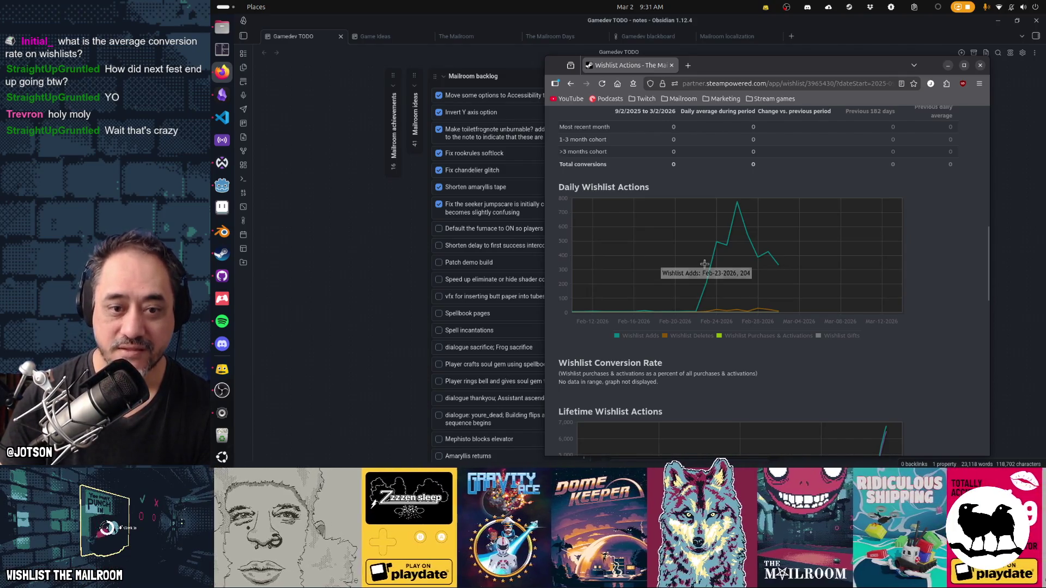
{"action": "mouse_move", "coordinate": [716, 244]}
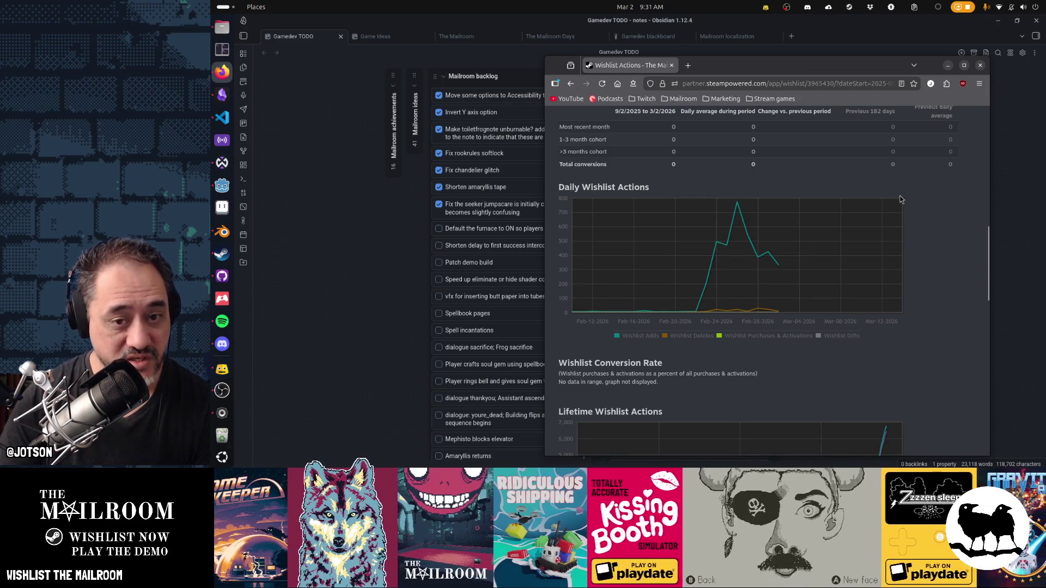
{"action": "mouse_move", "coordinate": [760, 256]}
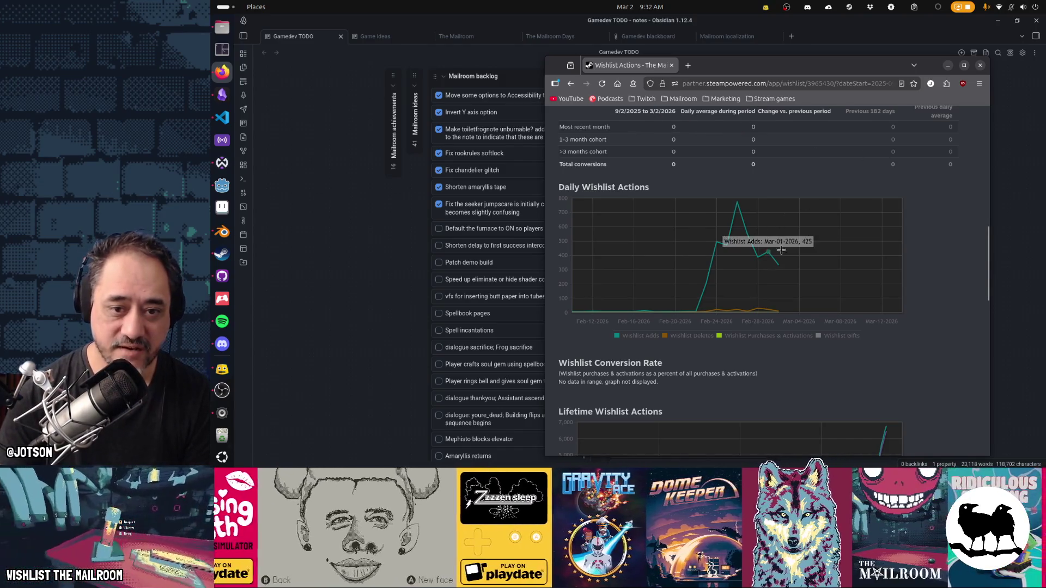
{"action": "key", "text": "ctrl+t"}
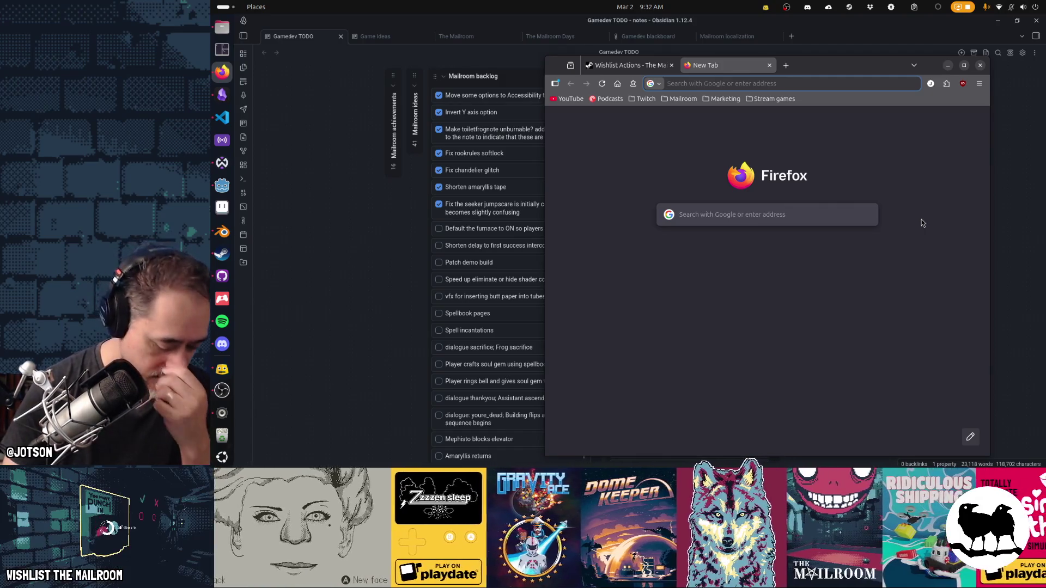
- Go to reddit.com, open your profile, and open The Mailroom r/Games post in a new tab
{"action": "type", "text": "reddit.com/"}
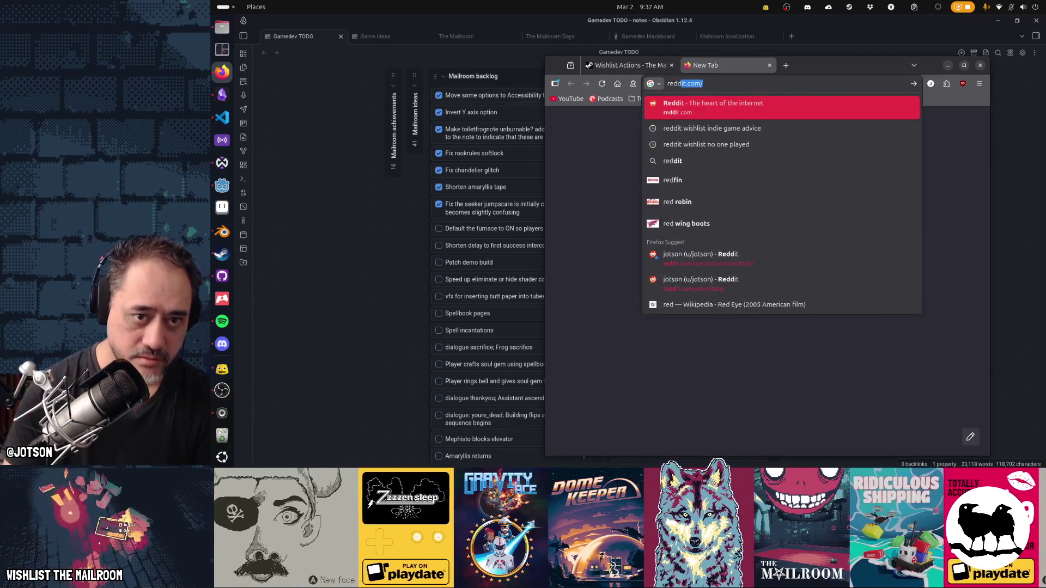
{"action": "key", "text": "Return"}
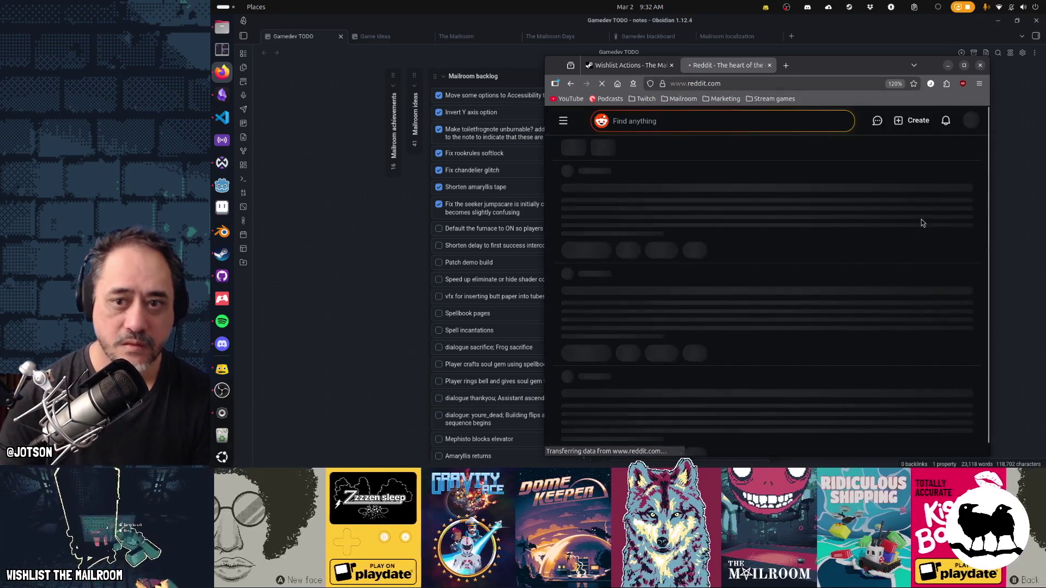
{"action": "left_click", "coordinate": [964, 126]}
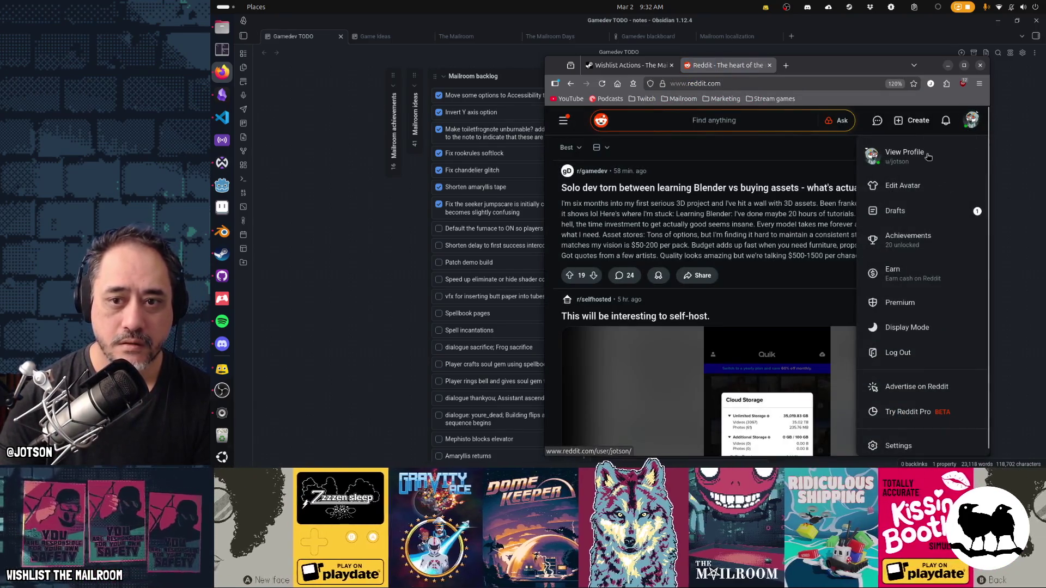
{"action": "left_click", "coordinate": [926, 157]}
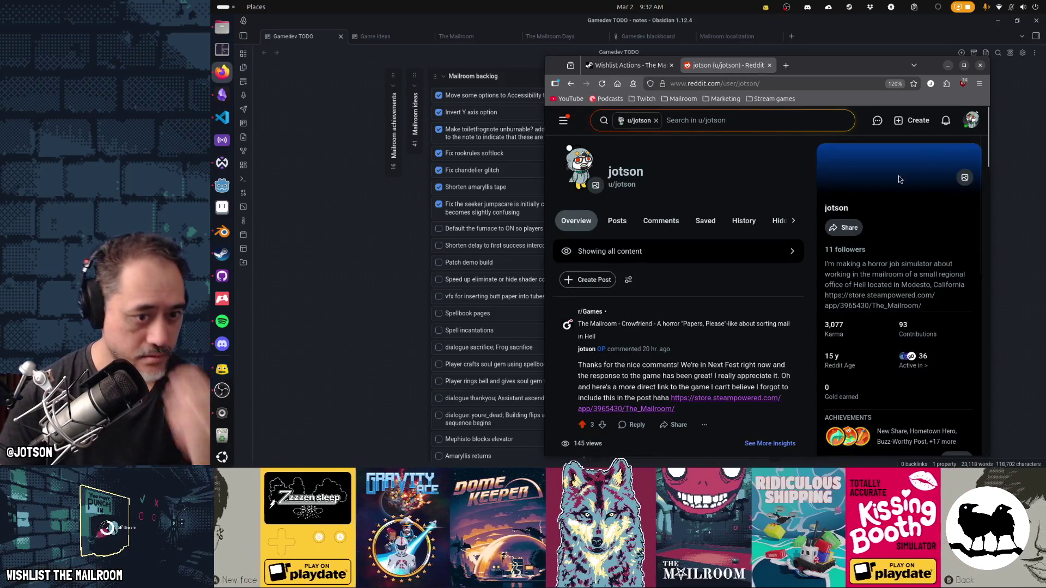
{"action": "left_click", "coordinate": [649, 325]}
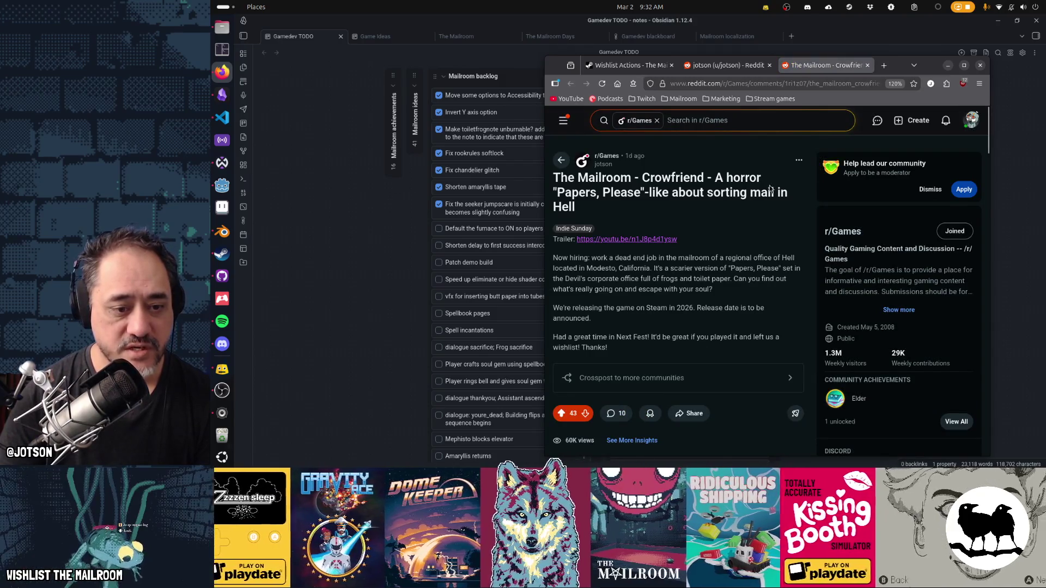
- Review the post's 43 upvotes and 60K views, then minimize the browser
{"action": "scroll", "coordinate": [762, 192], "scroll_direction": "down", "scroll_amount": 2}
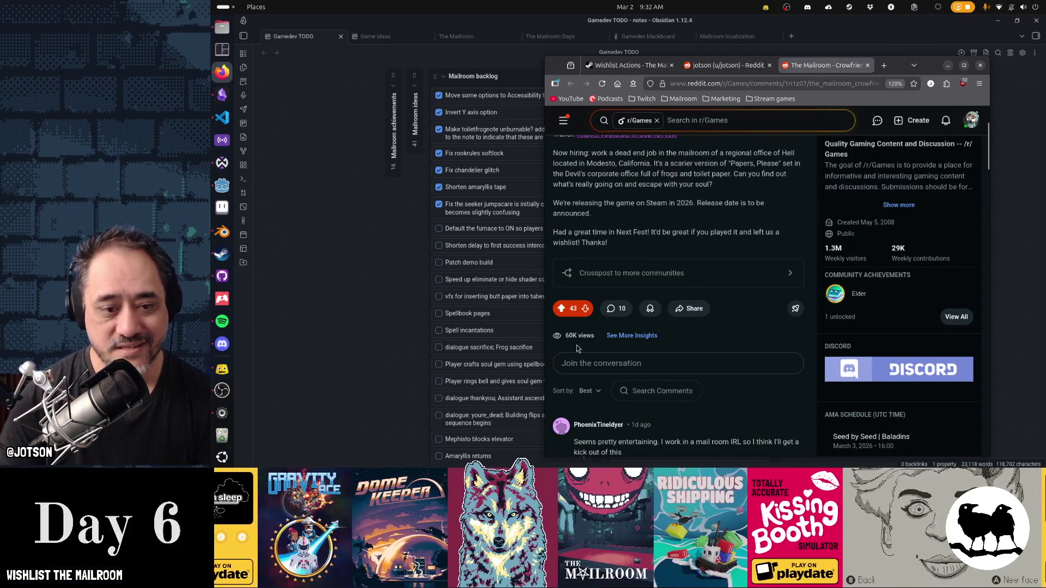
{"action": "scroll", "coordinate": [750, 346], "scroll_direction": "up", "scroll_amount": 2}
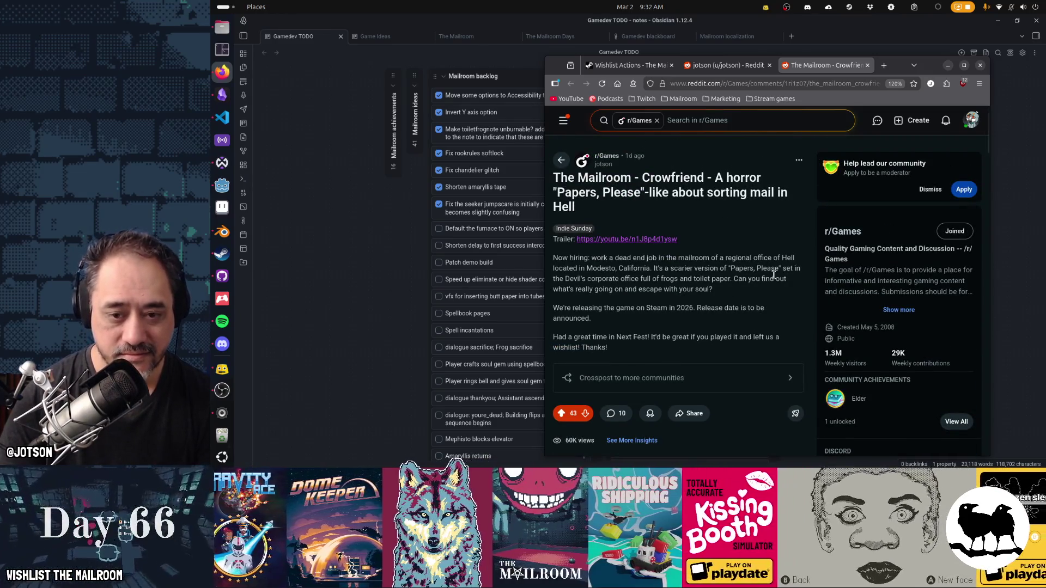
{"action": "scroll", "coordinate": [747, 288], "scroll_direction": "down", "scroll_amount": 1}
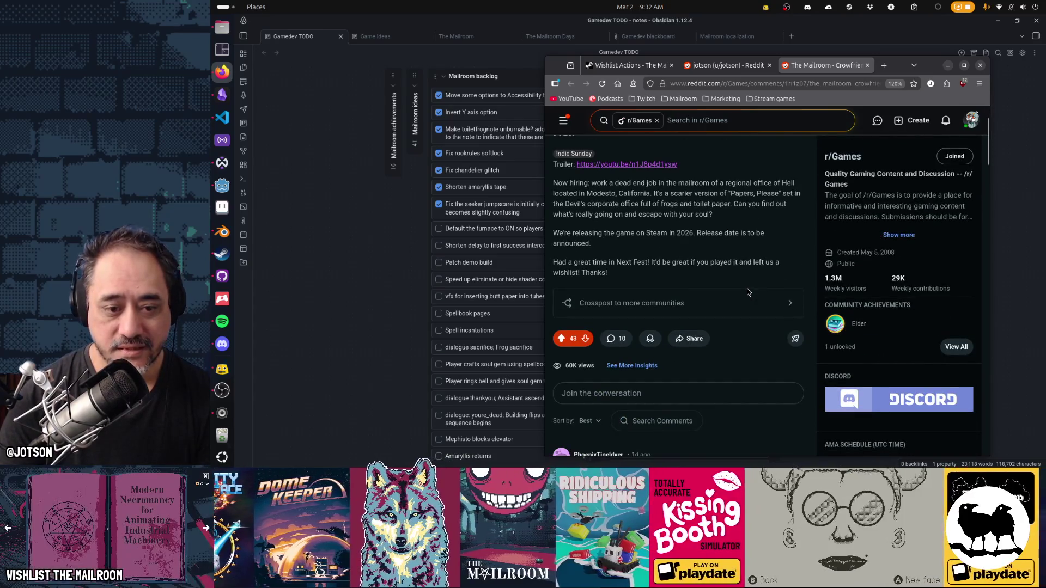
{"action": "scroll", "coordinate": [747, 292], "scroll_direction": "up", "scroll_amount": 1}
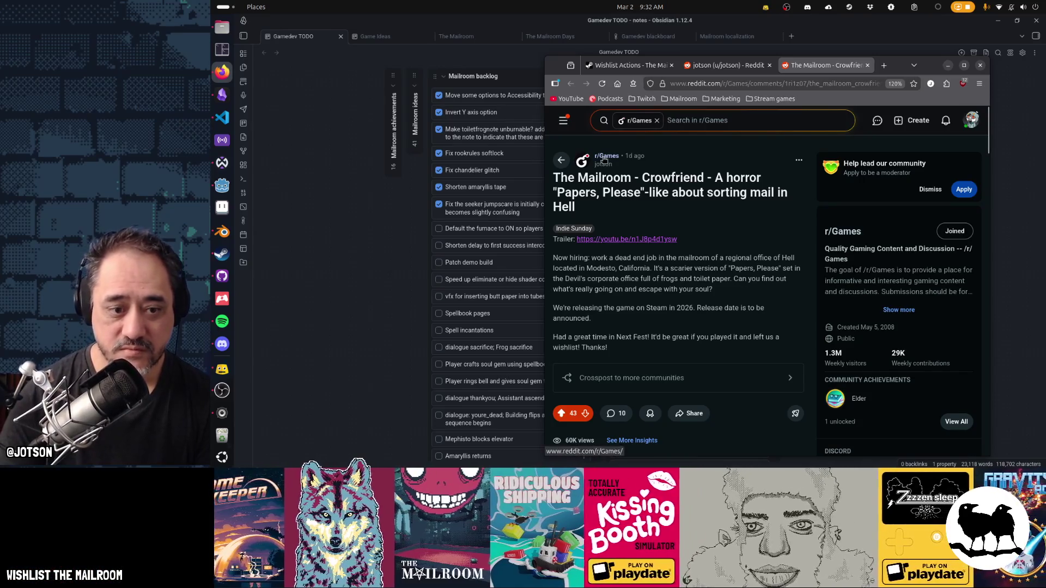
{"action": "mouse_move", "coordinate": [606, 158]}
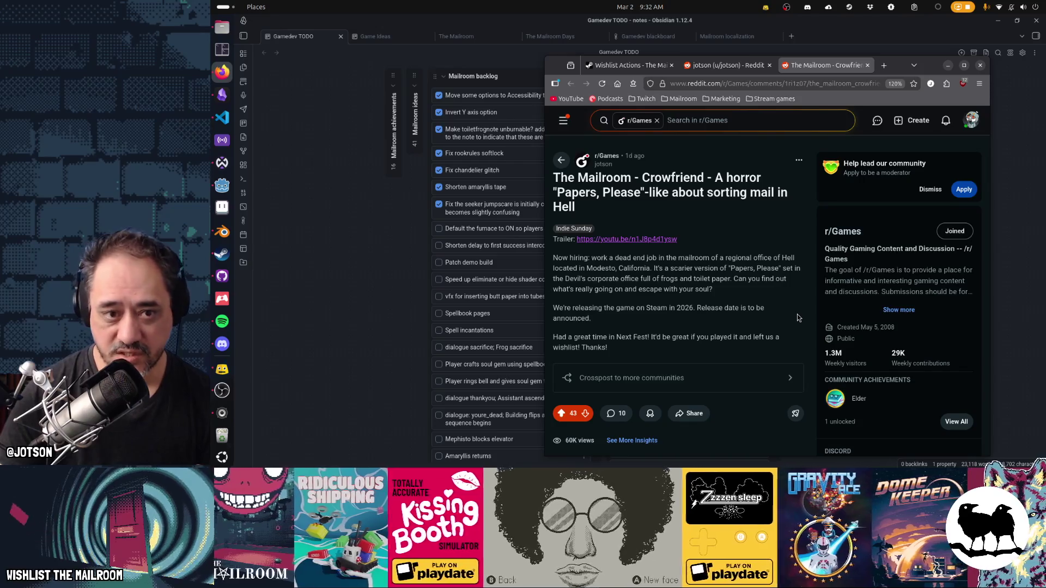
{"action": "scroll", "coordinate": [572, 308], "scroll_direction": "down", "scroll_amount": 3}
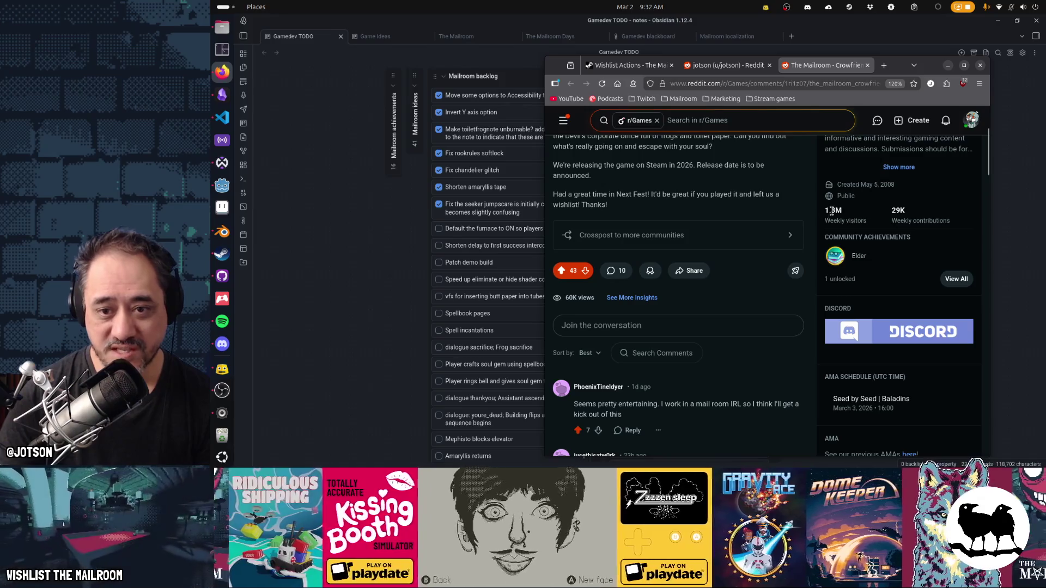
{"action": "scroll", "coordinate": [767, 286], "scroll_direction": "up", "scroll_amount": 3}
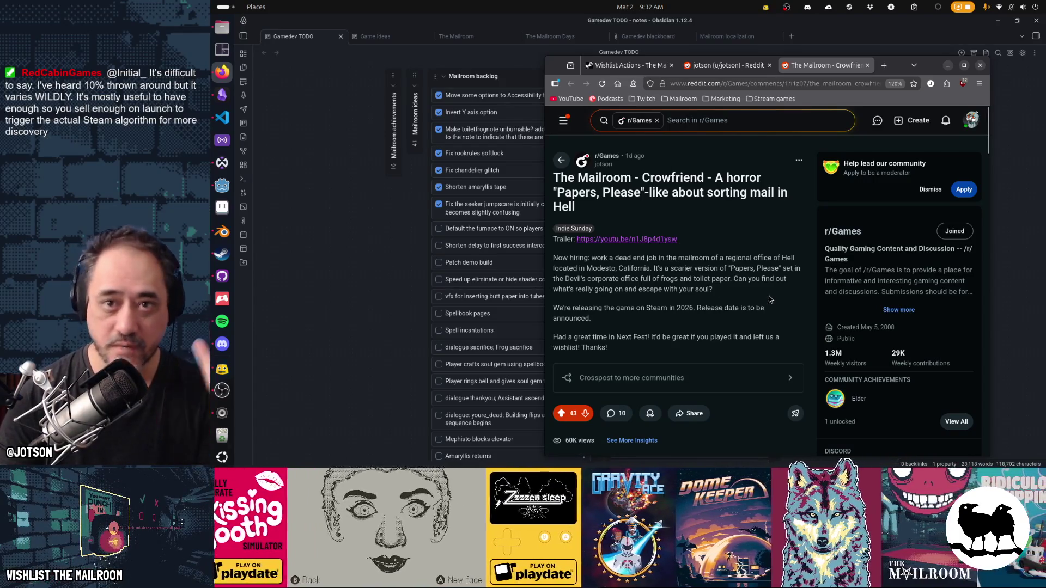
{"action": "left_click", "coordinate": [947, 65]}
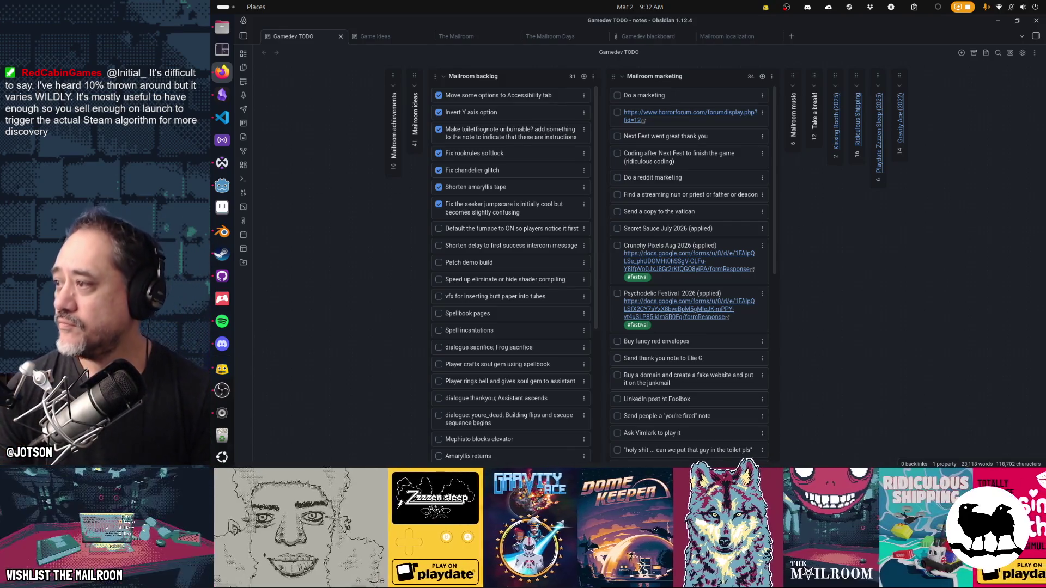
- Restore the Steam wishlist report and look over the 6,417 outstanding wishes and deletions figures
{"action": "key", "text": "alt+Tab"}
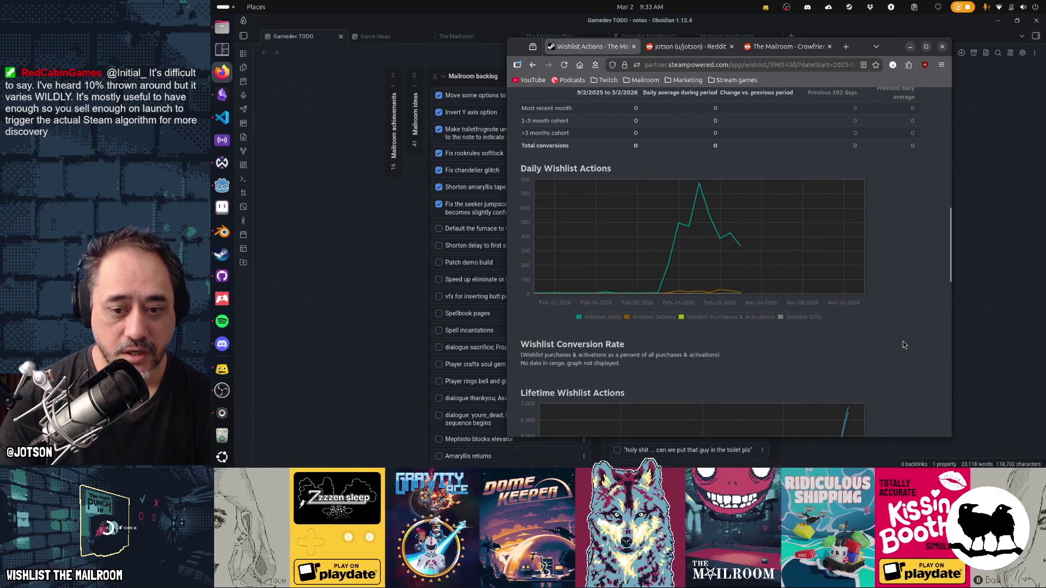
{"action": "scroll", "coordinate": [903, 341], "scroll_direction": "down", "scroll_amount": 5}
{"action": "scroll", "coordinate": [903, 341], "scroll_direction": "up", "scroll_amount": 10}
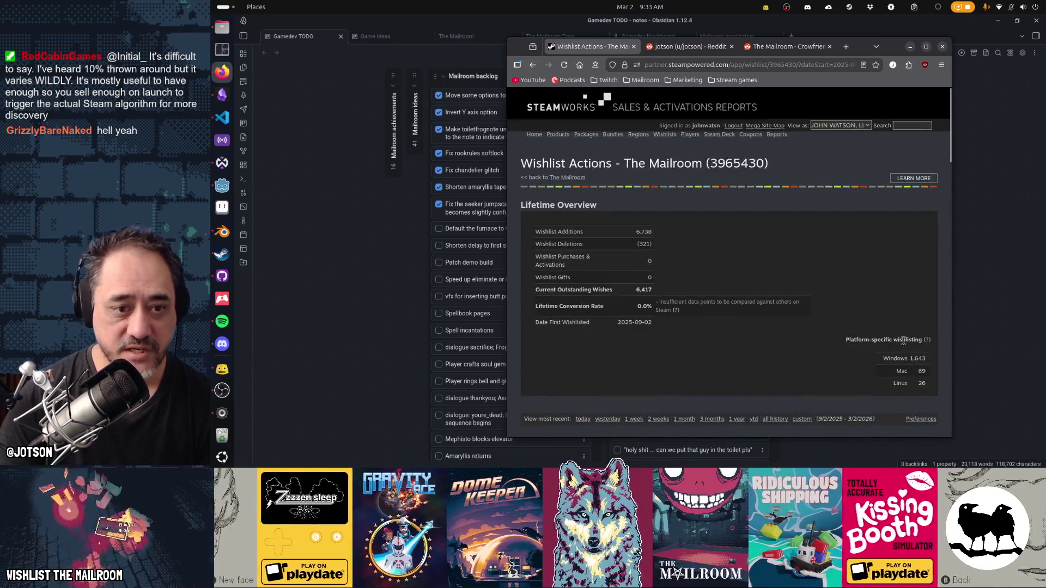
{"action": "double_click", "coordinate": [643, 289]}
{"action": "left_click", "coordinate": [669, 297]}
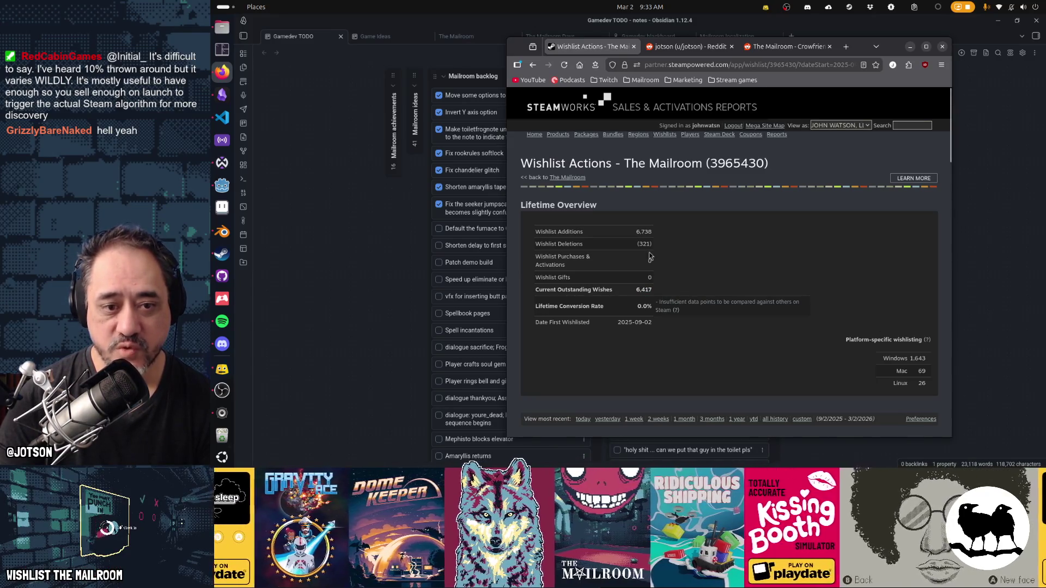
{"action": "left_click", "coordinate": [681, 248]}
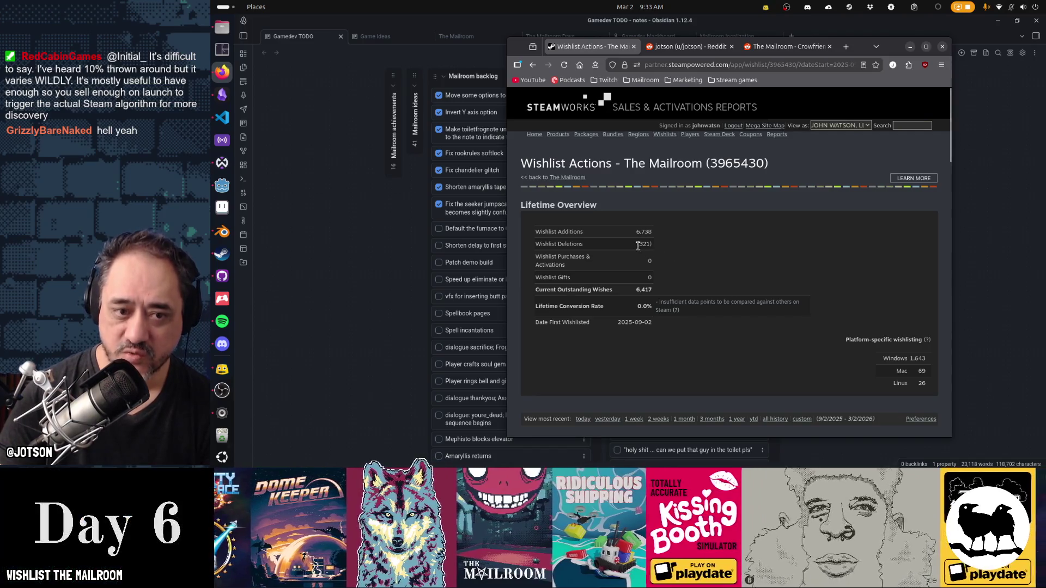
{"action": "left_click", "coordinate": [728, 253]}
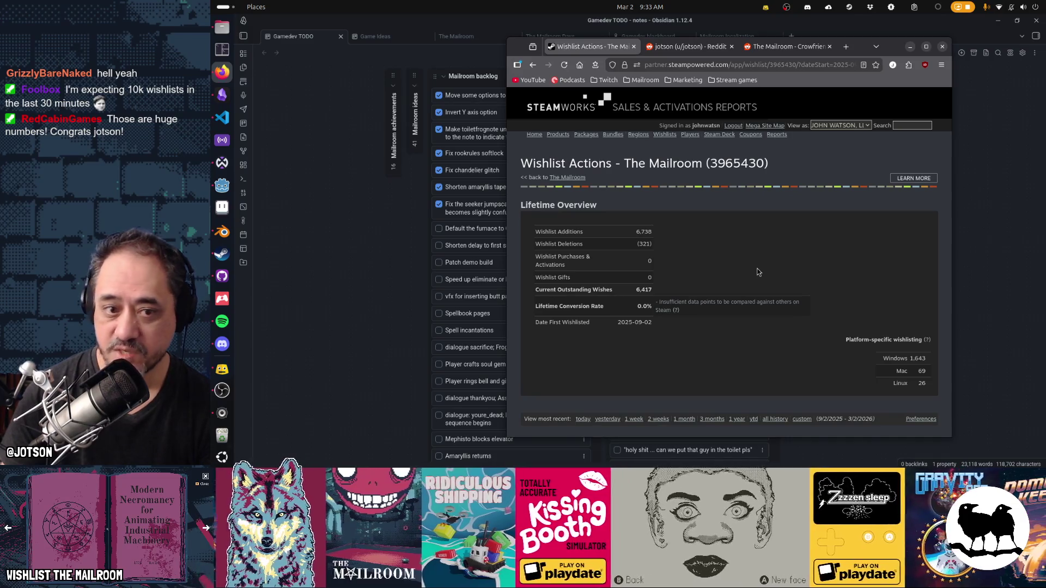
- Switch the report to all history so the daily chart spans Aug 2025 to Mar 2026
{"action": "scroll", "coordinate": [637, 329], "scroll_direction": "down", "scroll_amount": 3}
{"action": "scroll", "coordinate": [637, 334], "scroll_direction": "down", "scroll_amount": 5}
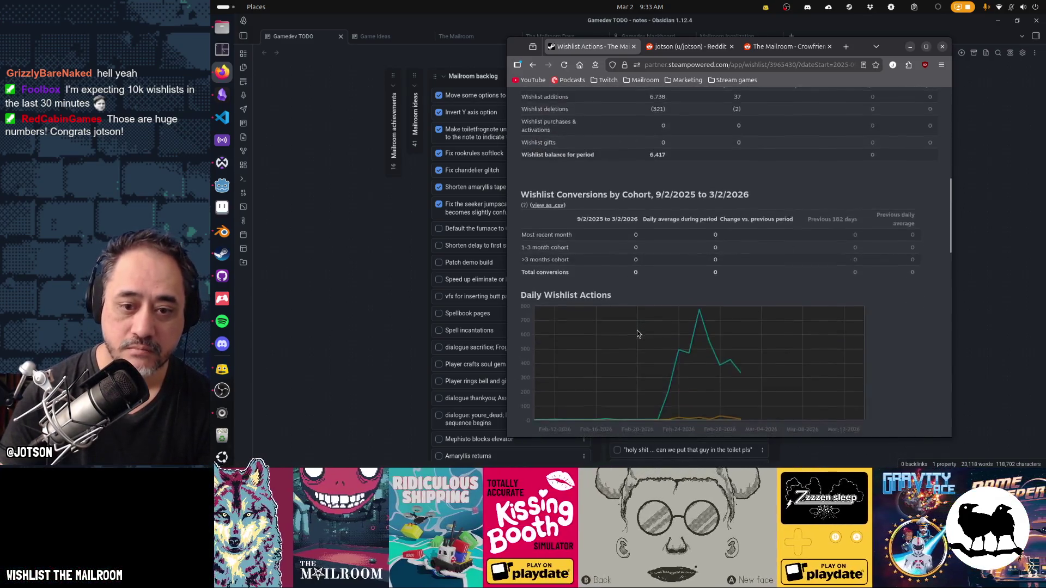
{"action": "scroll", "coordinate": [637, 334], "scroll_direction": "up", "scroll_amount": 5}
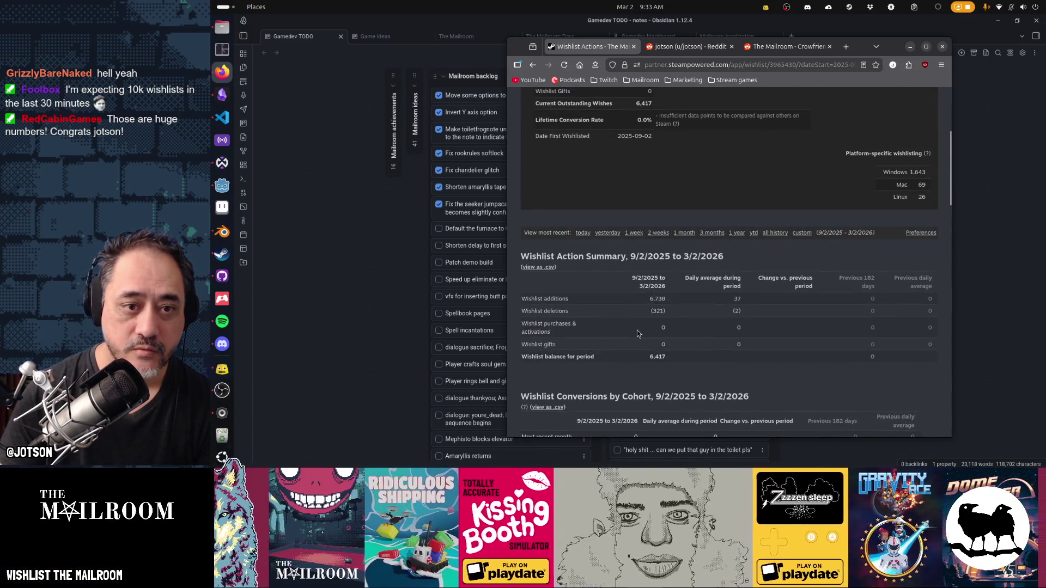
{"action": "left_click", "coordinate": [771, 236]}
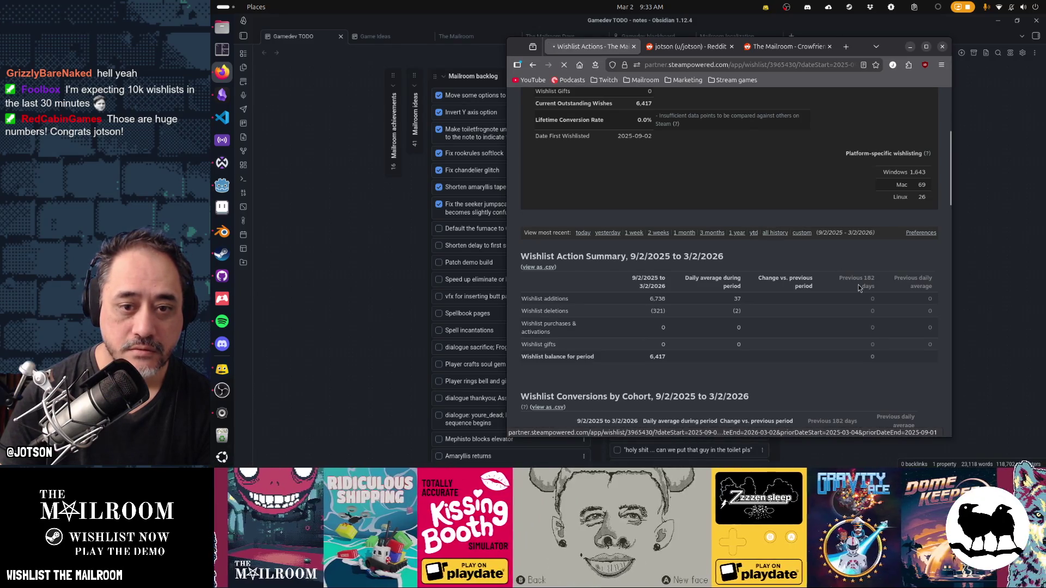
{"action": "scroll", "coordinate": [858, 285], "scroll_direction": "down", "scroll_amount": 5}
{"action": "scroll", "coordinate": [858, 288], "scroll_direction": "down", "scroll_amount": 5}
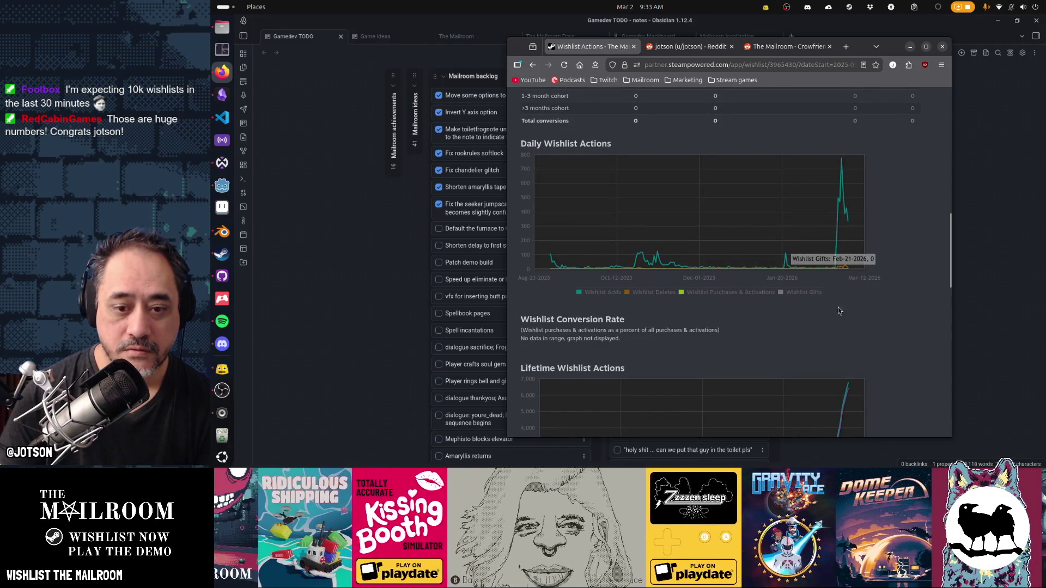
- Scroll through the Lifetime Wishlist Actions and region tables, then put the browser away with Alt+Tab
{"action": "scroll", "coordinate": [838, 267], "scroll_direction": "down", "scroll_amount": 3}
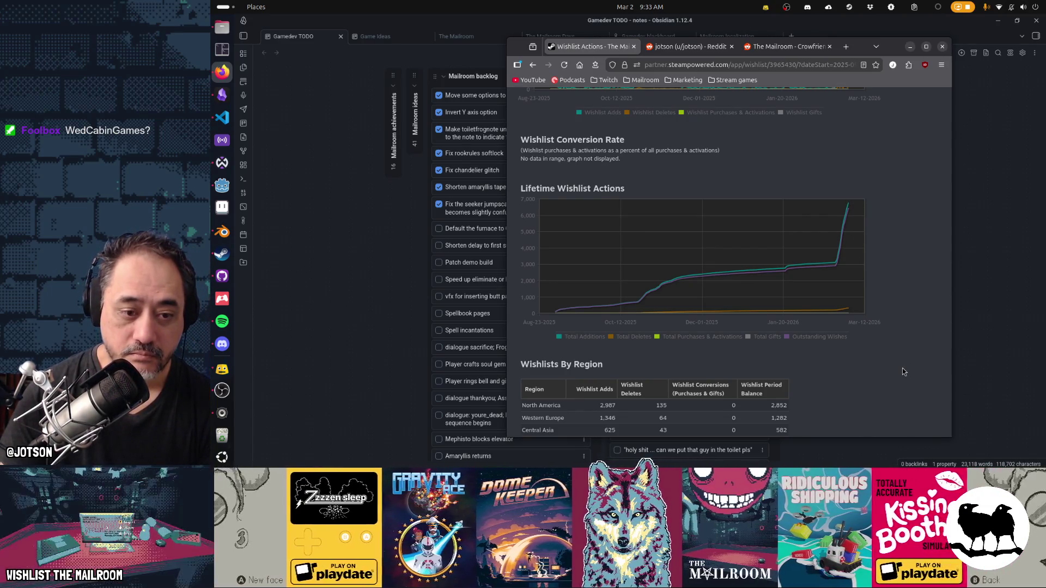
{"action": "scroll", "coordinate": [903, 372], "scroll_direction": "up", "scroll_amount": 5}
{"action": "scroll", "coordinate": [903, 373], "scroll_direction": "up", "scroll_amount": 10}
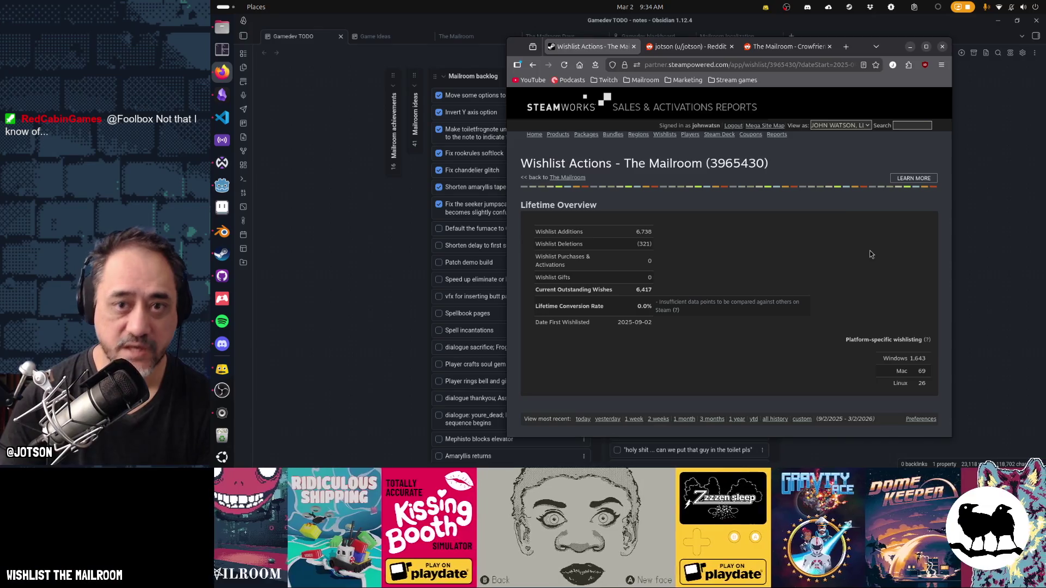
{"action": "key", "text": "alt+Tab"}
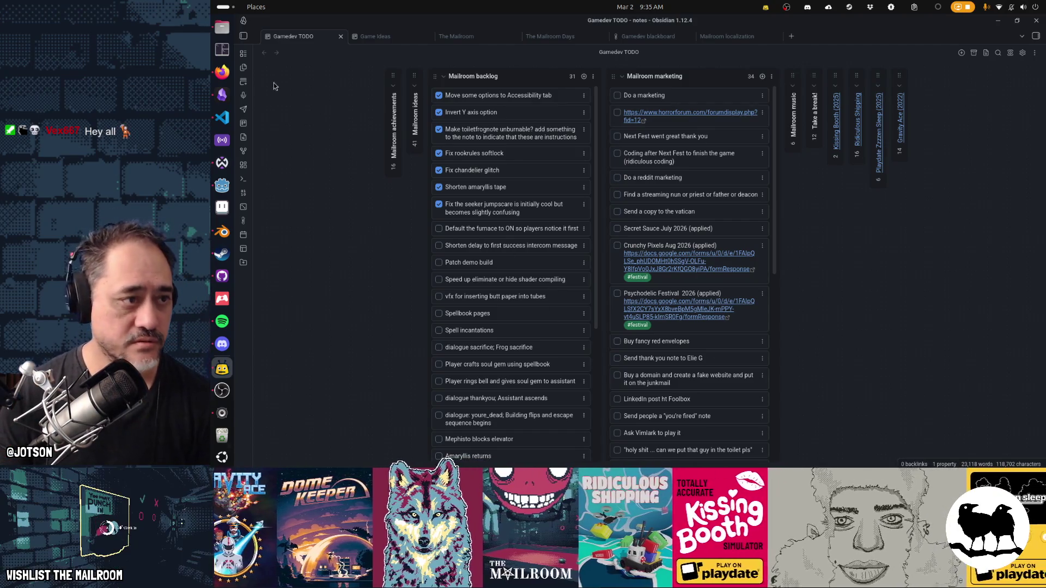
- Restore the Steamworks window showing 6,417 current outstanding wishes from the dock
{"action": "left_click", "coordinate": [223, 72]}
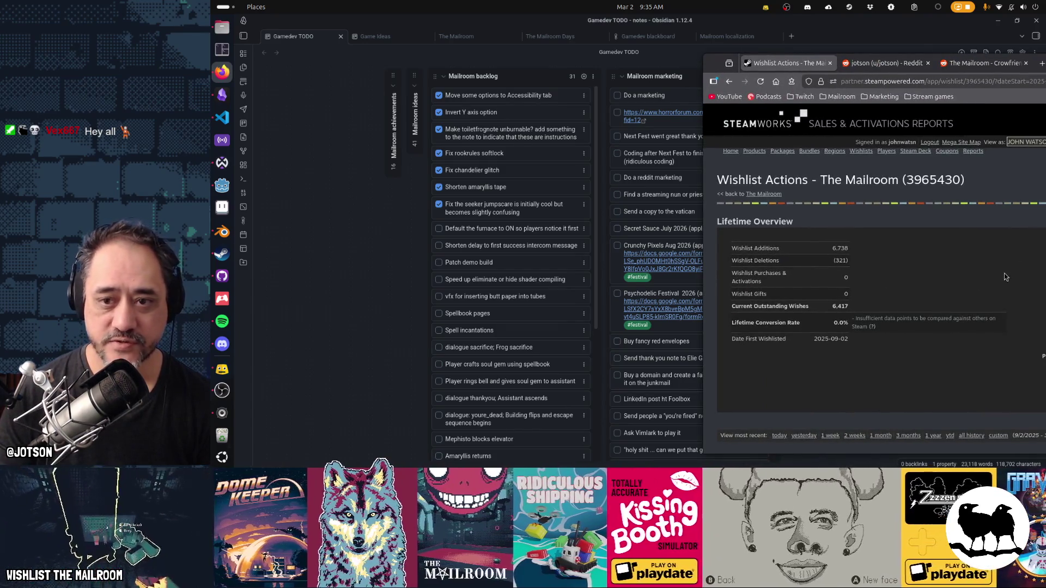
- Select and deselect the 6,417 outstanding wishes figure, then hide Firefox with Super+H
{"action": "left_click_drag", "start_coordinate": [856, 308], "coordinate": [831, 307]}
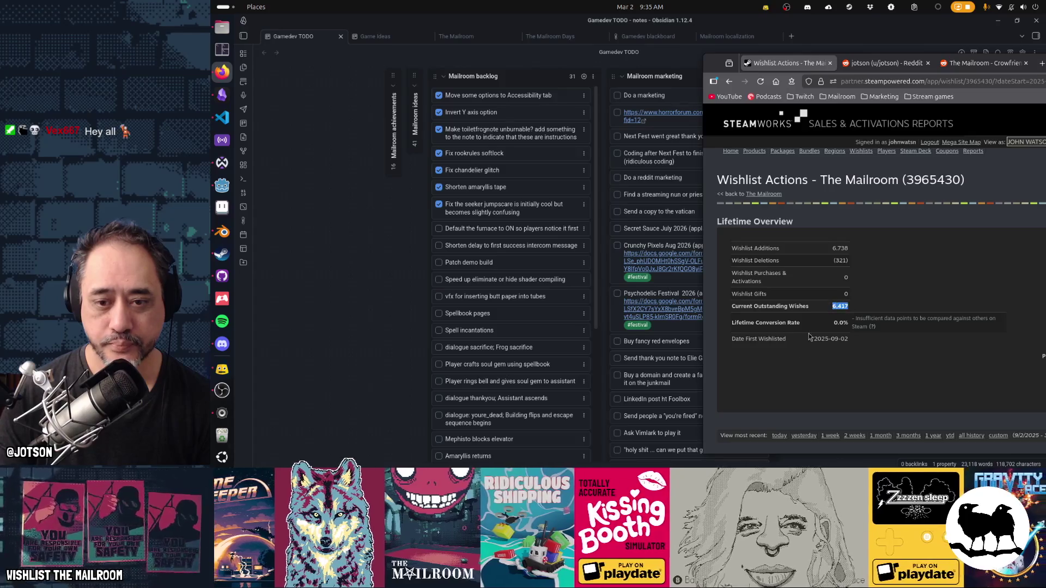
{"action": "left_click", "coordinate": [860, 376]}
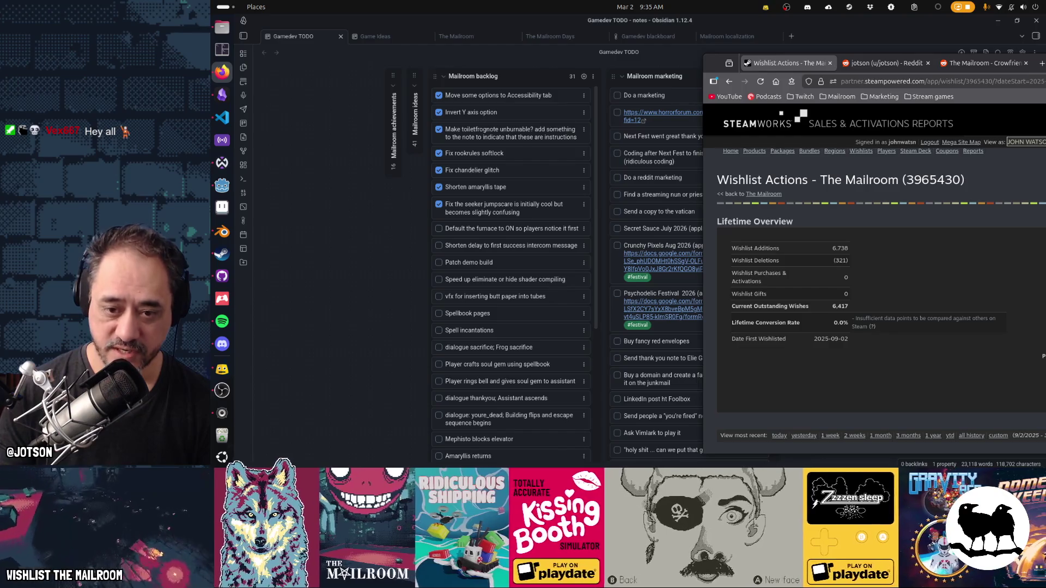
{"action": "key", "text": "super+h"}
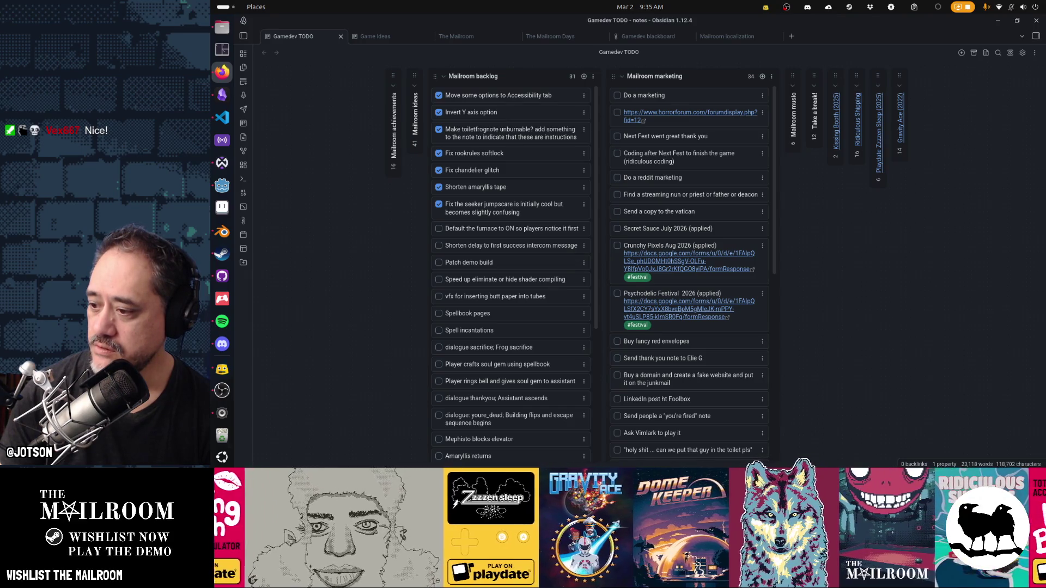
- Bring up SteamDB and scroll to The Mailroom's #4160 top-wishlists rank and 255 followers
{"action": "left_click", "coordinate": [221, 71]}
{"action": "scroll", "coordinate": [789, 262], "scroll_direction": "down", "scroll_amount": 3}
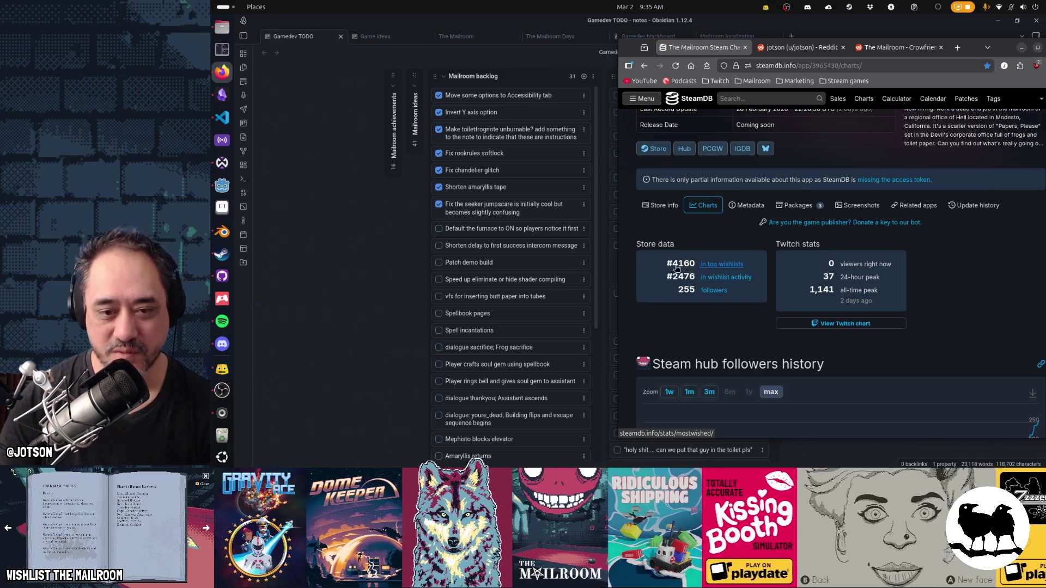
- Open SteamDB's Most Wishlisted Upcoming Games ranking, close its filters, browse the table, then minimize
{"action": "left_click", "coordinate": [740, 265]}
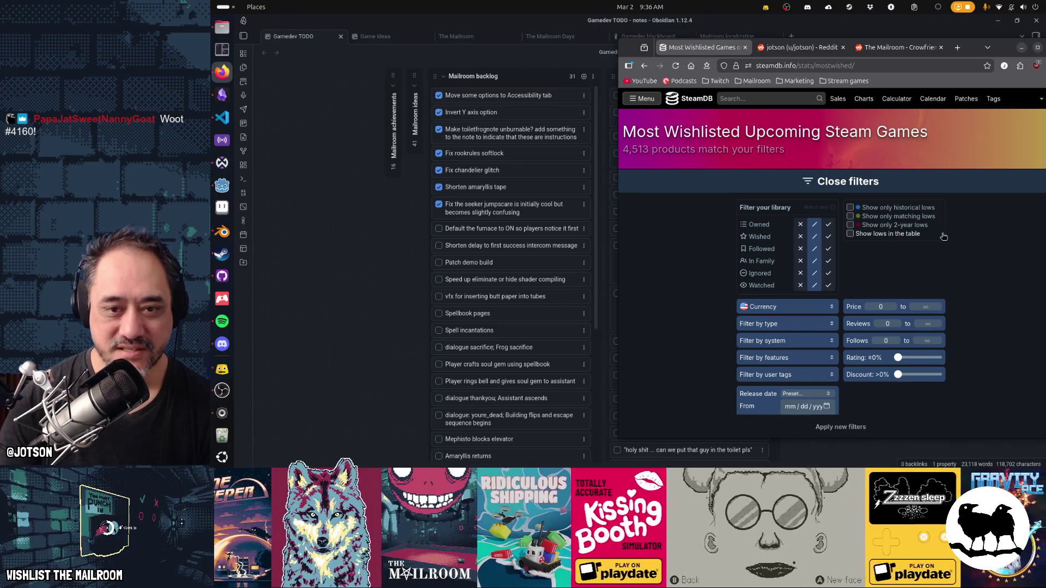
{"action": "left_click", "coordinate": [866, 182]}
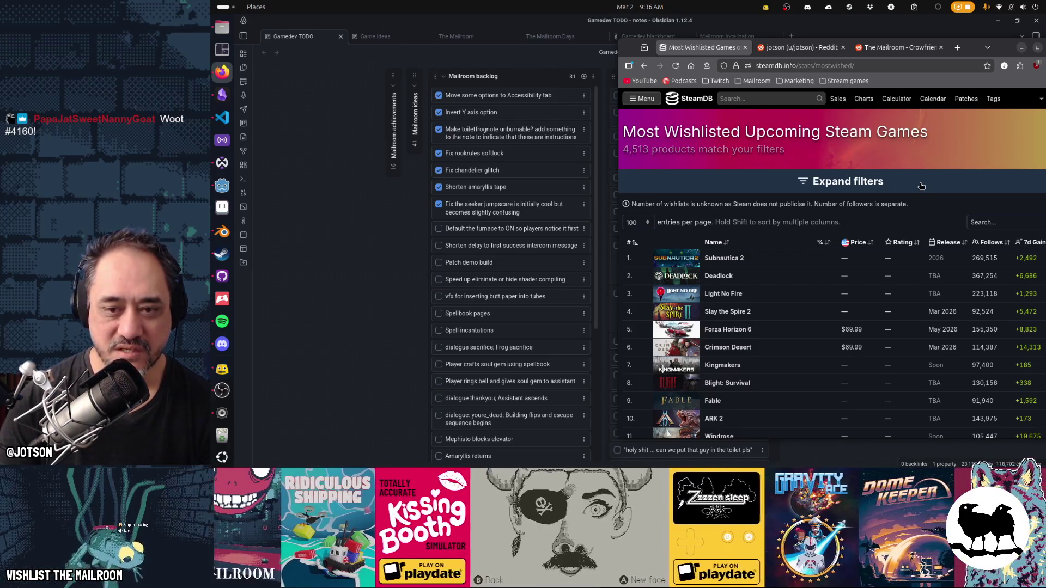
{"action": "mouse_move", "coordinate": [769, 355]}
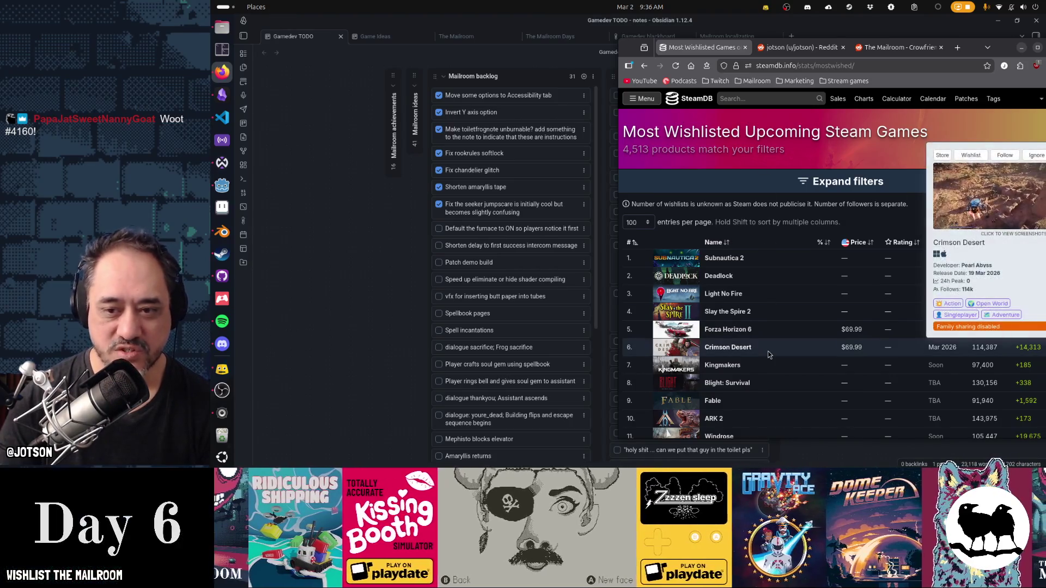
{"action": "scroll", "coordinate": [784, 273], "scroll_direction": "down", "scroll_amount": 20}
{"action": "scroll", "coordinate": [794, 255], "scroll_direction": "up", "scroll_amount": 20}
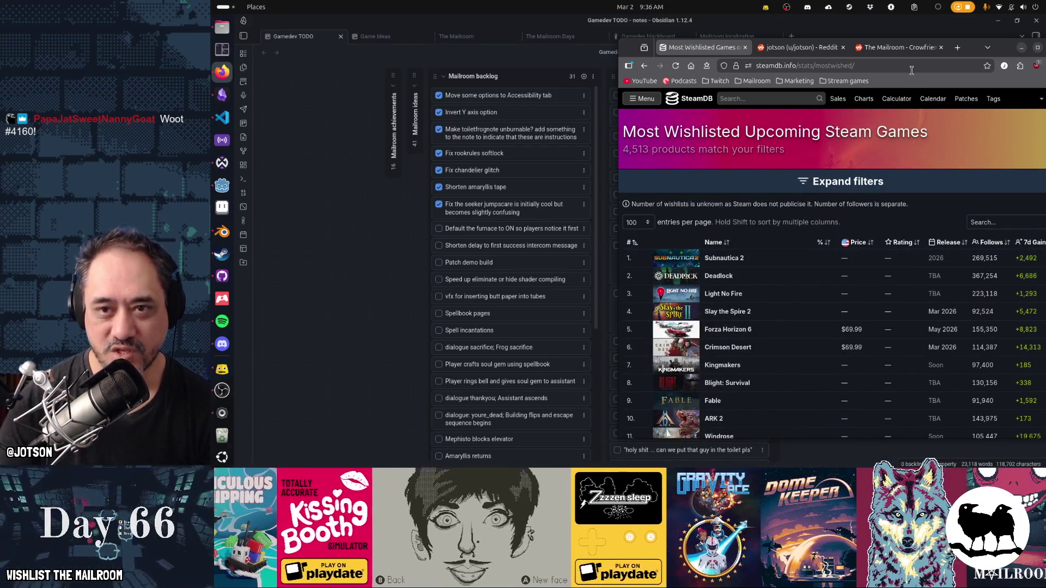
{"action": "left_click", "coordinate": [1021, 48]}
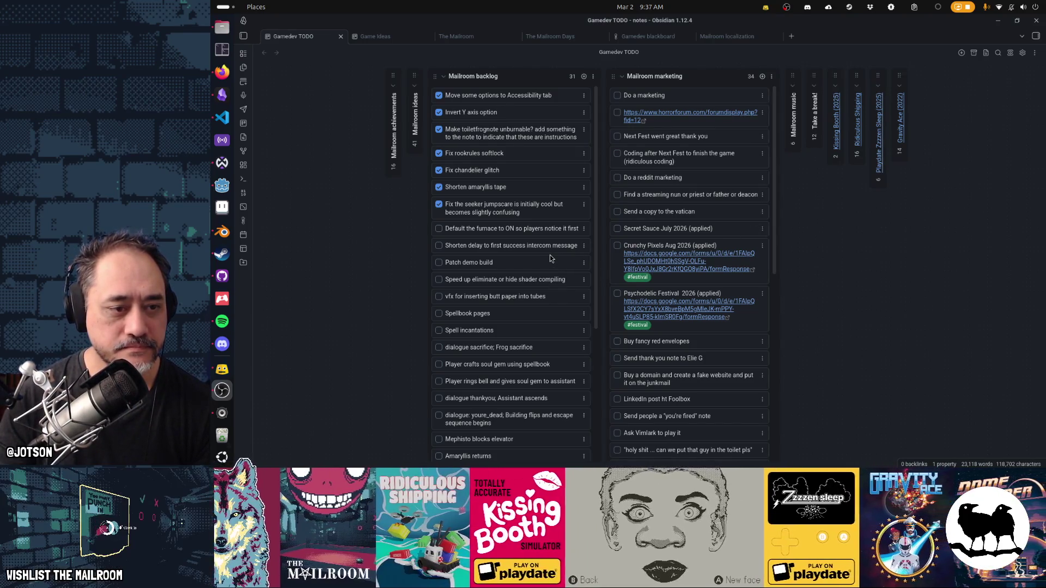
- Bring Godot forward, focus main.gd, and run The Mailroom to its v64-250fb6f title menu with F5
{"action": "left_click", "coordinate": [222, 186]}
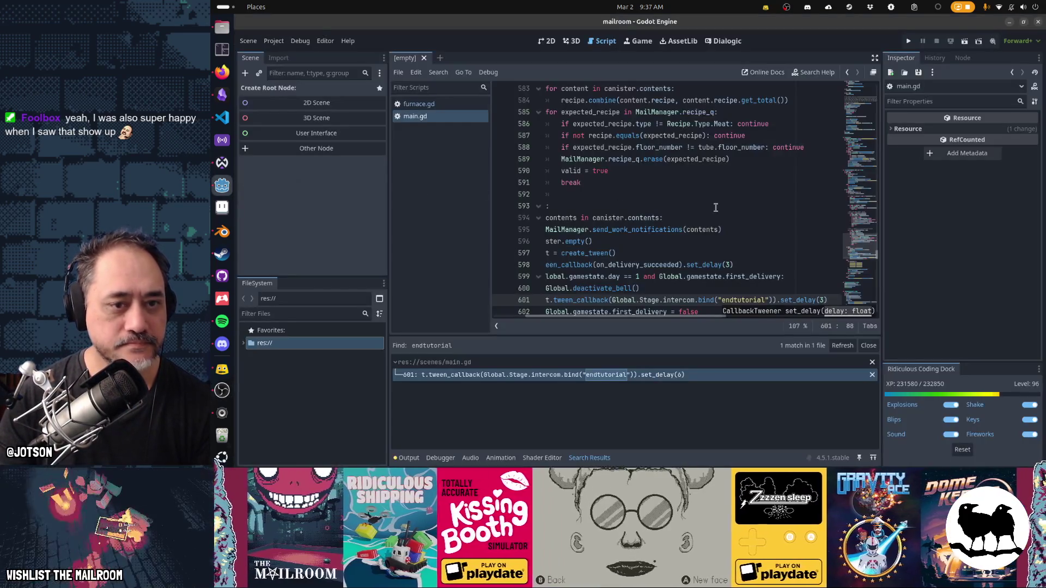
{"action": "left_click", "coordinate": [722, 209]}
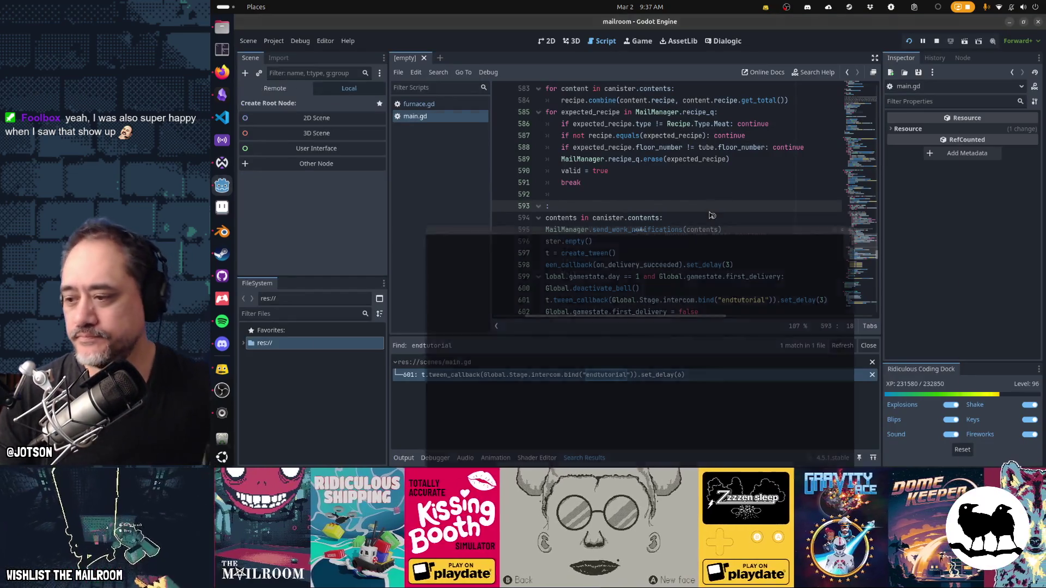
{"action": "key", "text": "F5"}
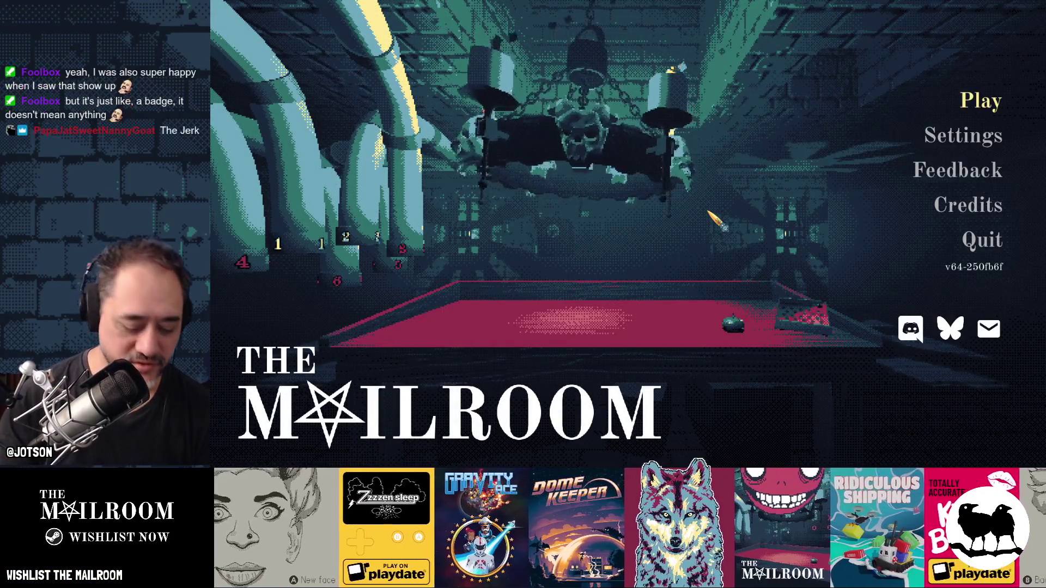
- Start a fresh demo run from the debug Testing menu, past the controls screen
{"action": "key", "text": "t"}
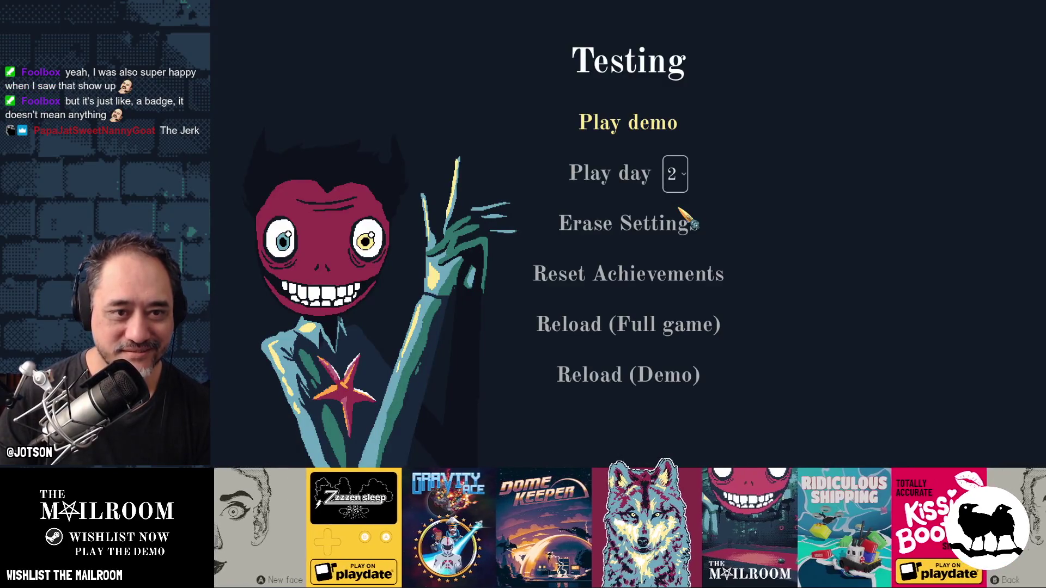
{"action": "left_click", "coordinate": [635, 123]}
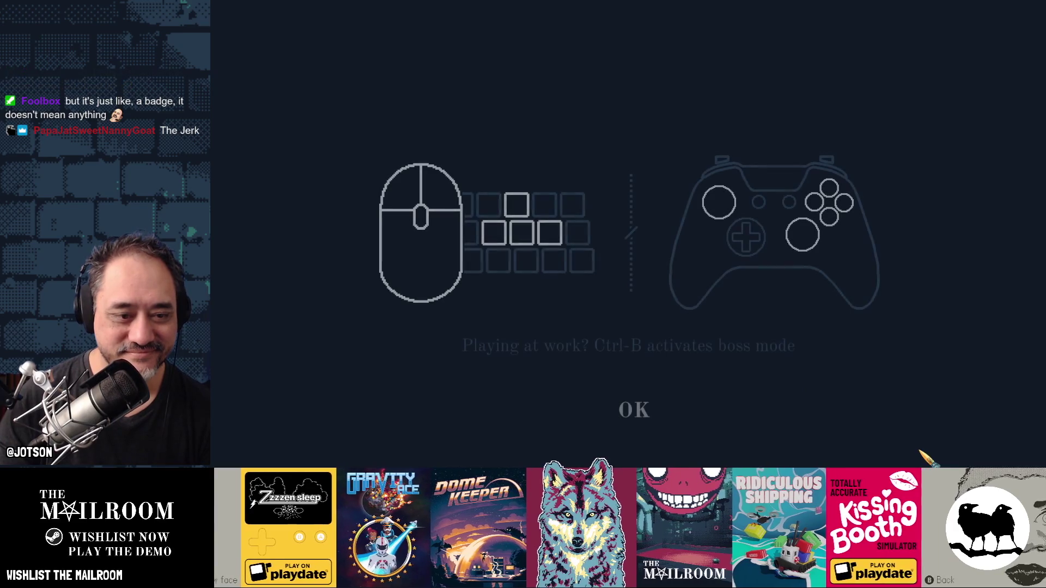
{"action": "left_click", "coordinate": [658, 415]}
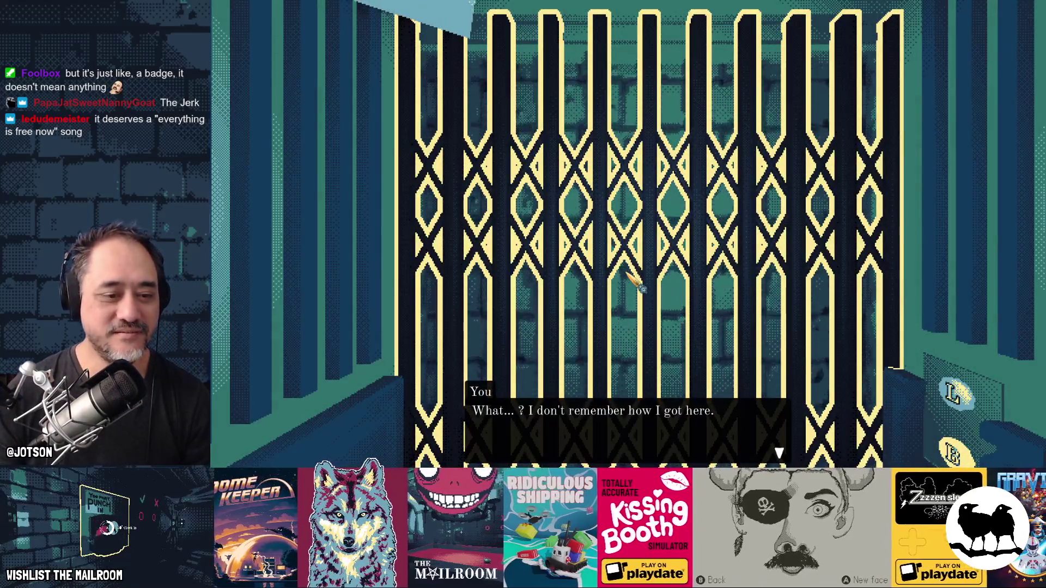
- Get past the opening line, close the elevator gate and walk into the red-table room
{"action": "left_click", "coordinate": [636, 284]}
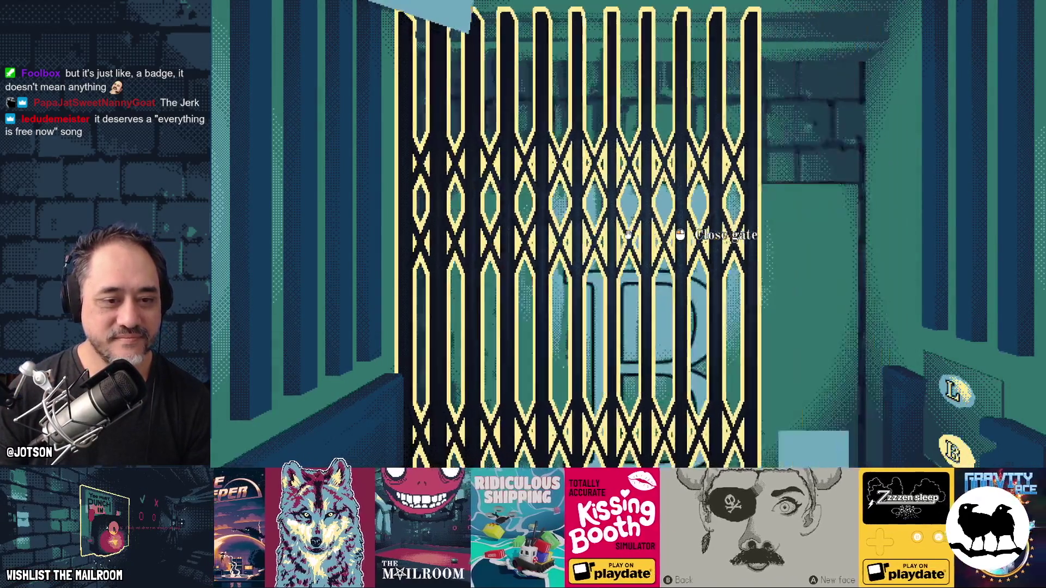
{"action": "left_click", "coordinate": [628, 234]}
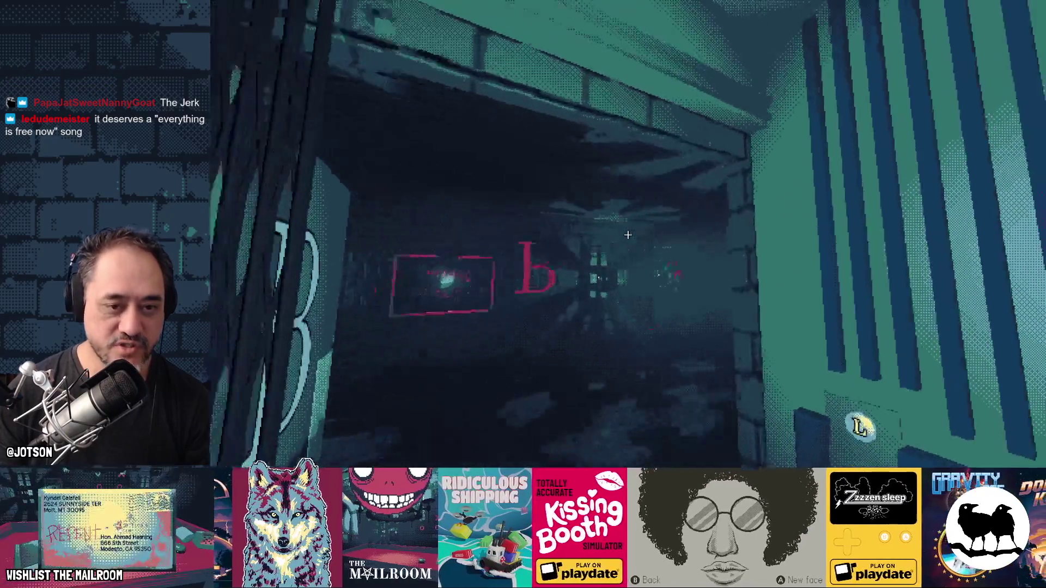
{"action": "key", "text": "w"}
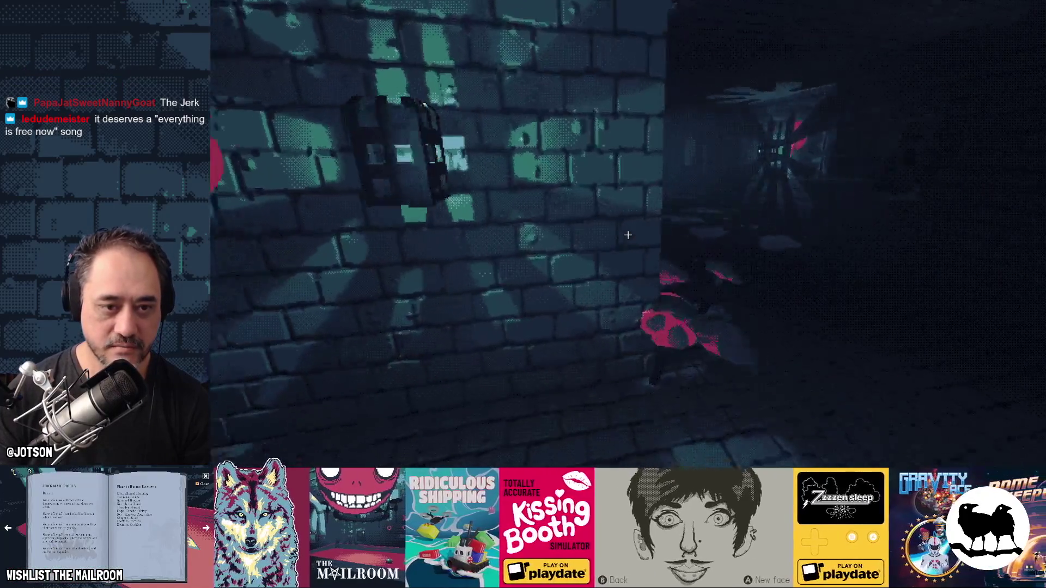
{"action": "key", "text": "w"}
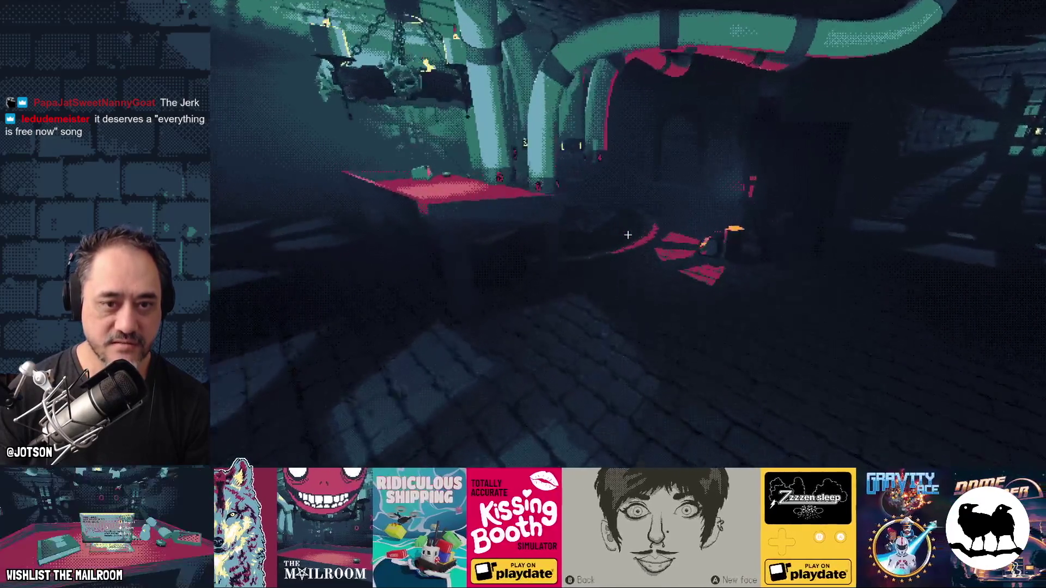
{"action": "key", "text": "w"}
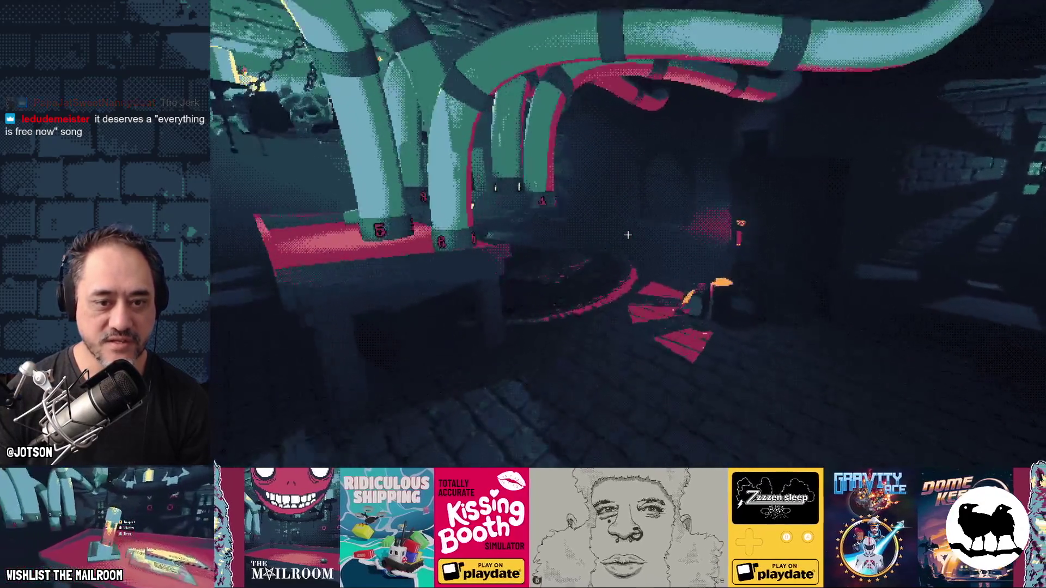
{"action": "key", "text": "w"}
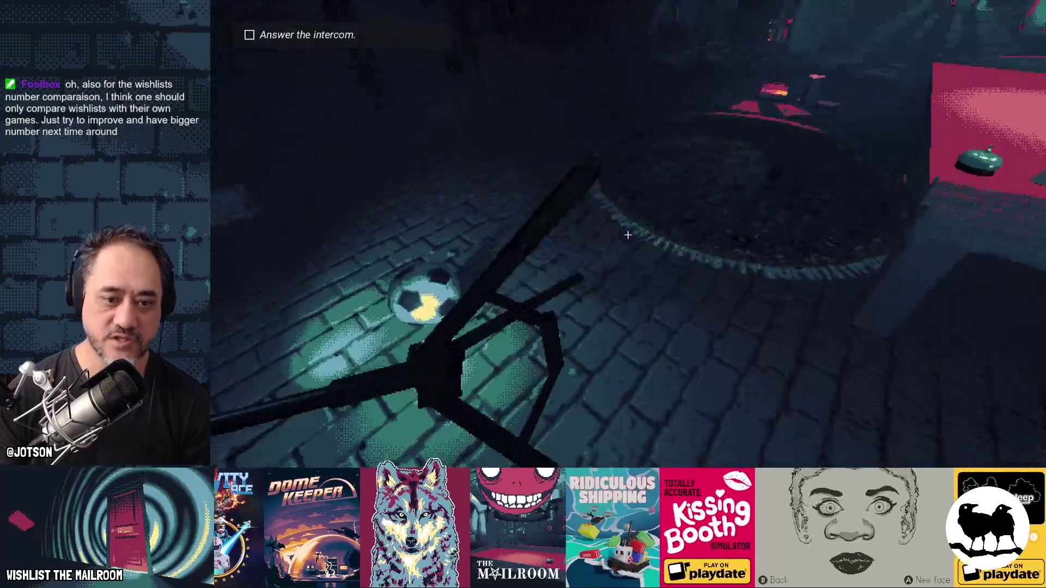
- Switch on the fallen lamp, toss the soccer ball aside, and light the stove with wood
{"action": "left_click", "coordinate": [627, 235]}
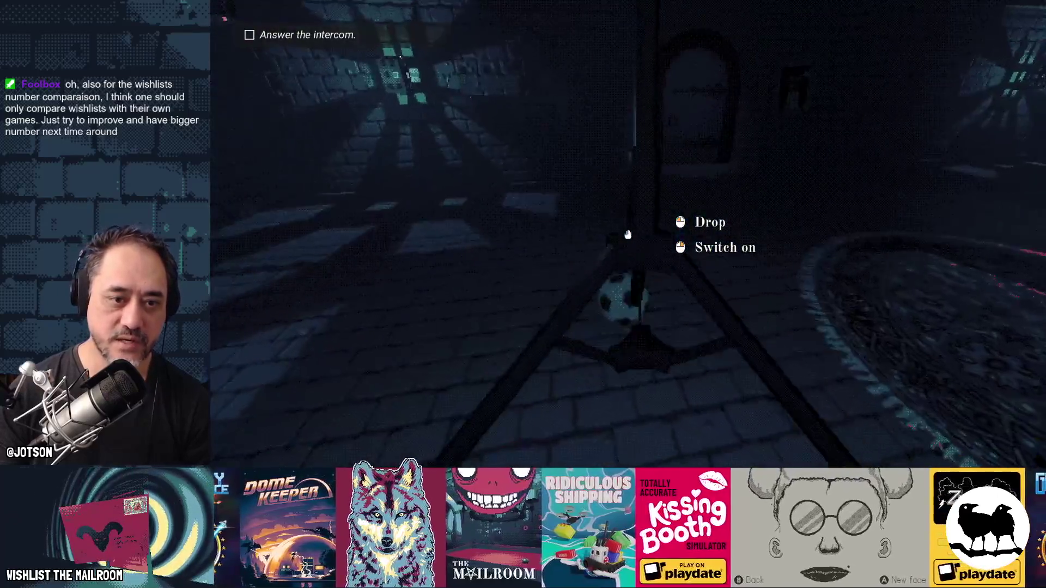
{"action": "right_click", "coordinate": [628, 235]}
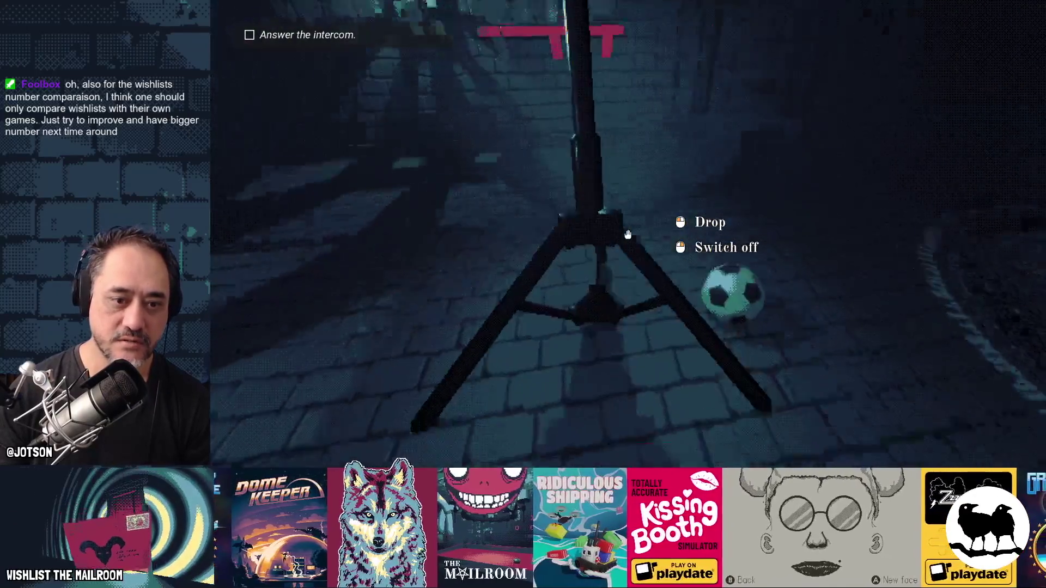
{"action": "left_click", "coordinate": [628, 235]}
{"action": "left_click", "coordinate": [628, 235]}
{"action": "left_click", "coordinate": [627, 235]}
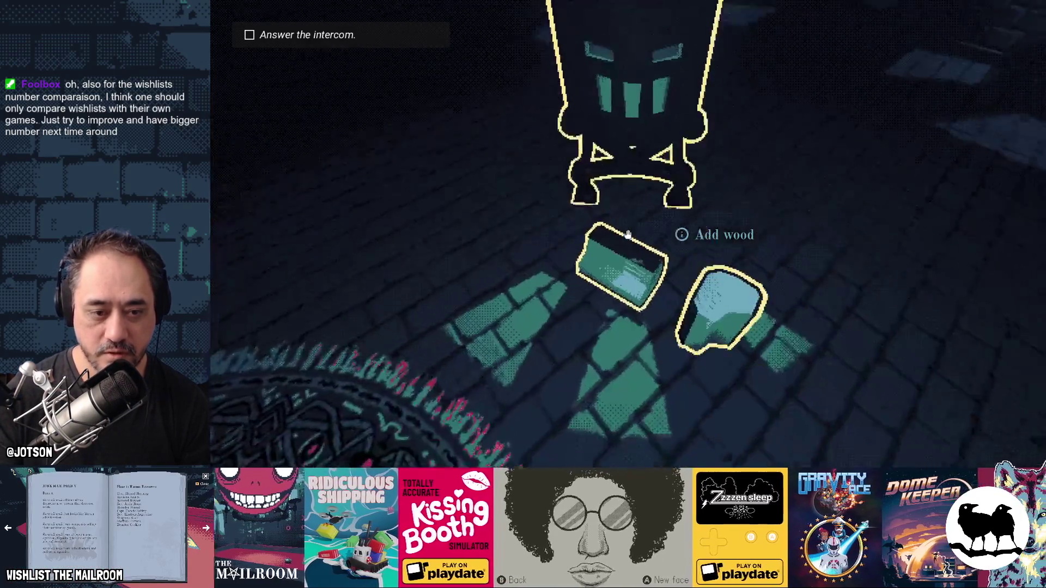
{"action": "key", "text": "e"}
{"action": "left_click", "coordinate": [627, 234]}
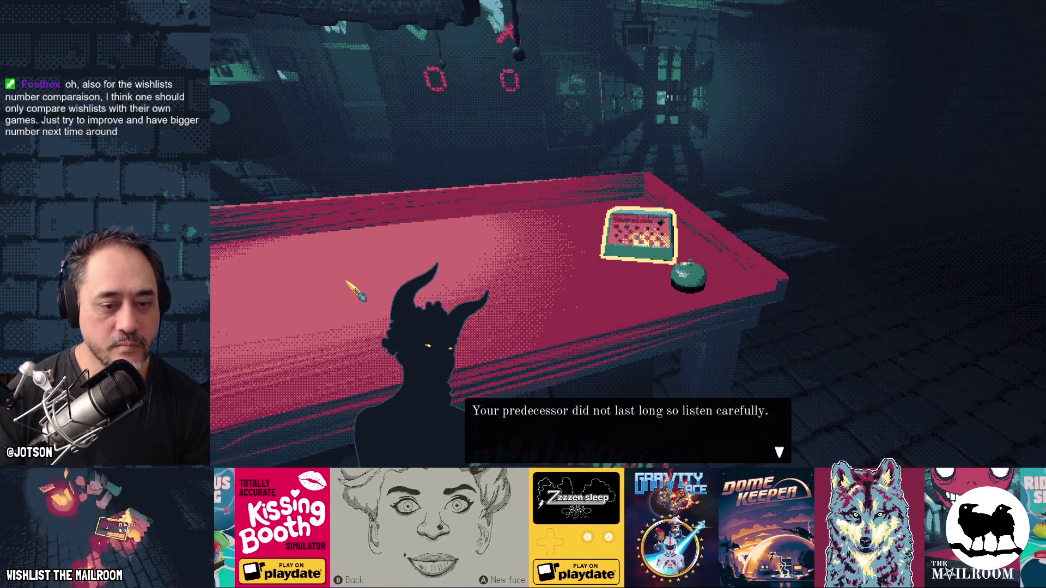
- Finish the intercom briefing and clock in at the time clock
{"action": "left_click", "coordinate": [346, 282]}
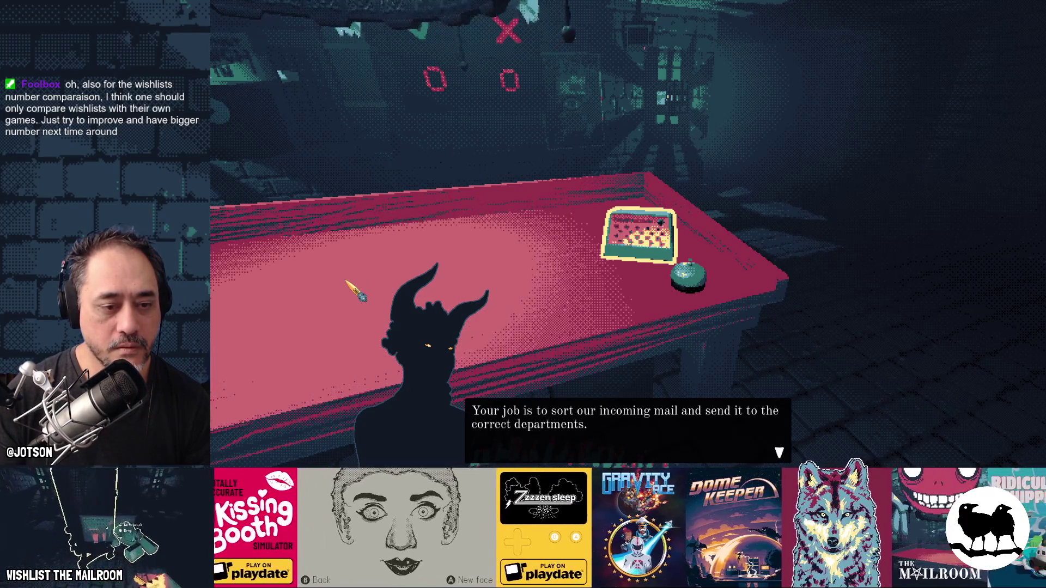
{"action": "left_click", "coordinate": [346, 282]}
{"action": "left_click", "coordinate": [346, 281]}
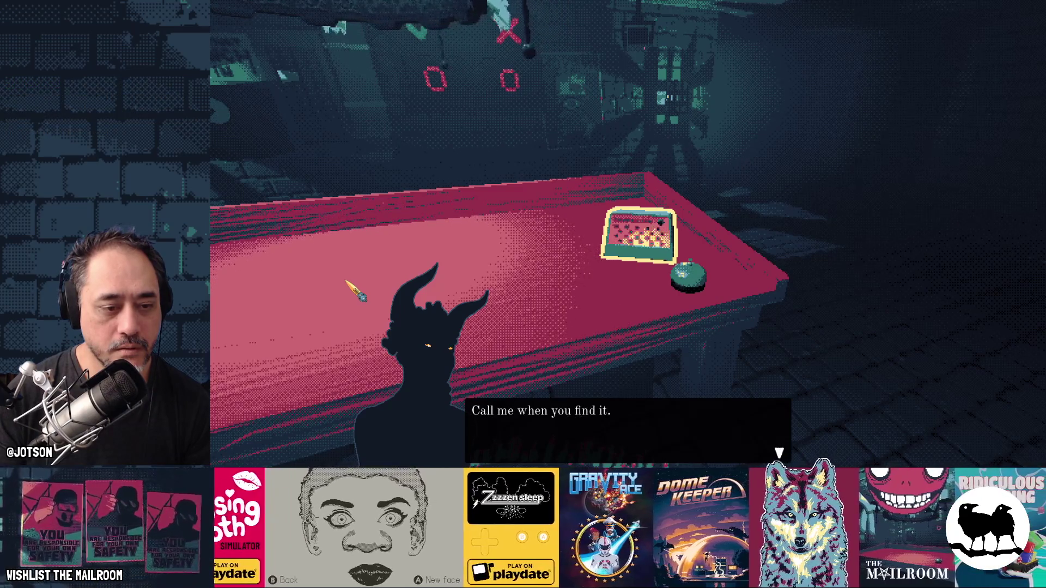
{"action": "left_click", "coordinate": [347, 282]}
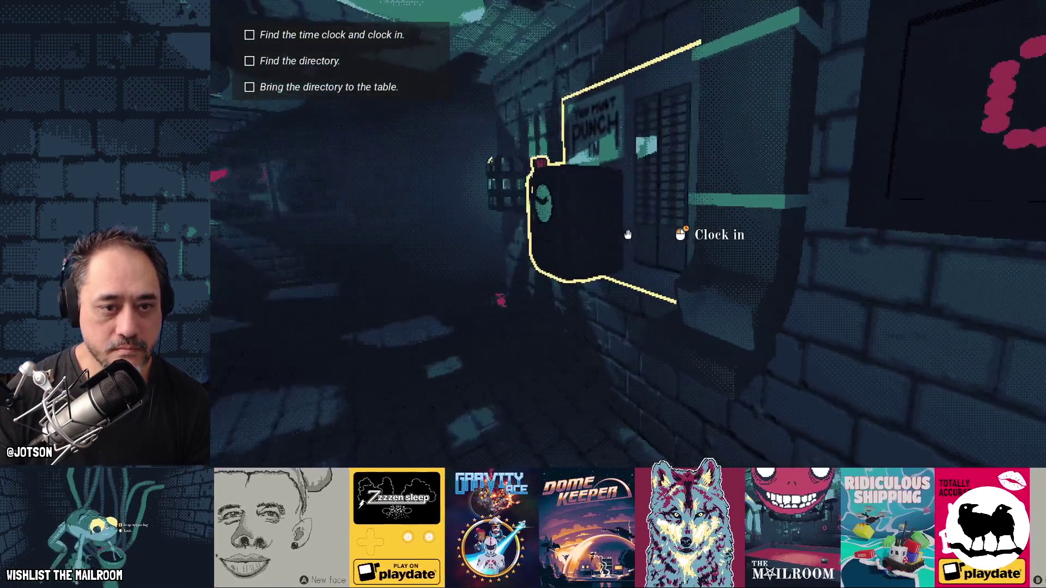
{"action": "left_click", "coordinate": [628, 235]}
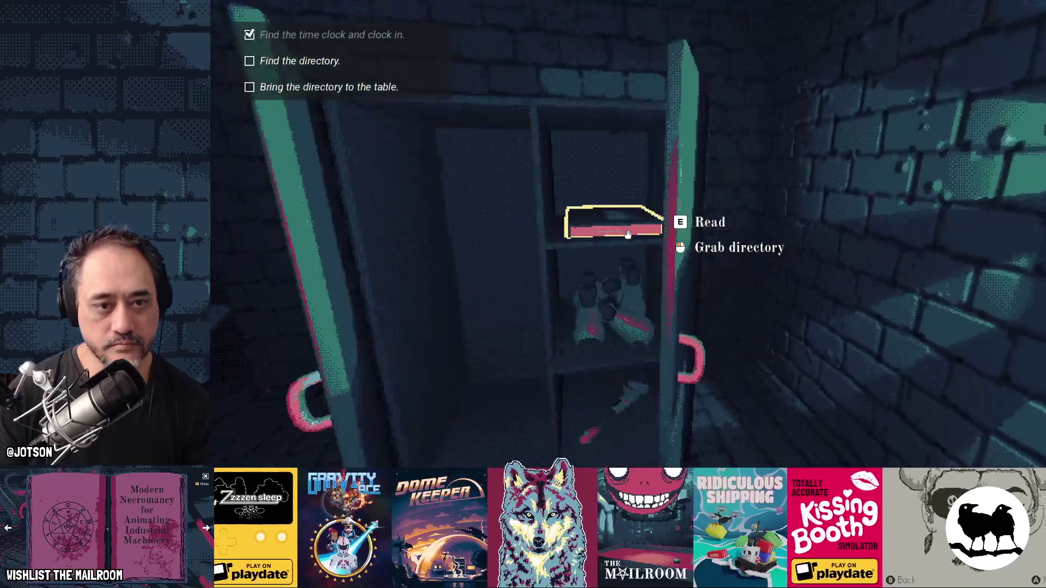
- Deliver the directory to the table, ring the bell and take the first letter
{"action": "left_click", "coordinate": [627, 235]}
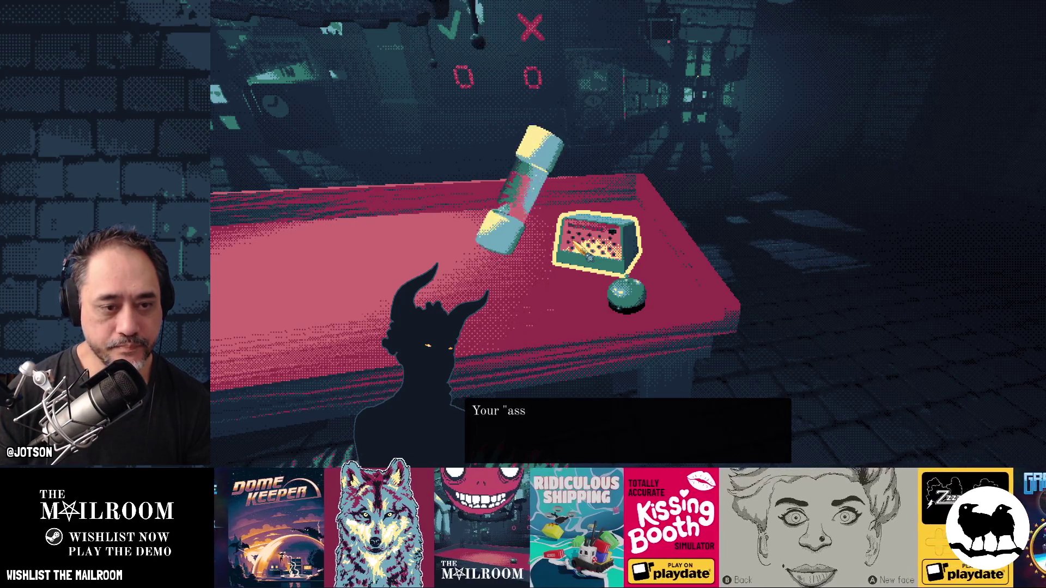
{"action": "left_click", "coordinate": [628, 235]}
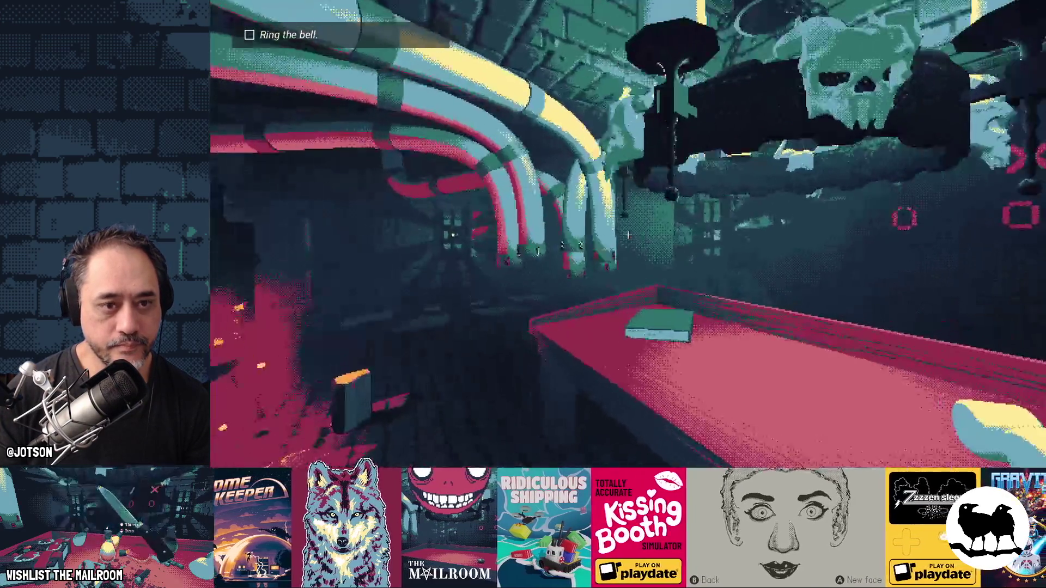
{"action": "key", "text": "s"}
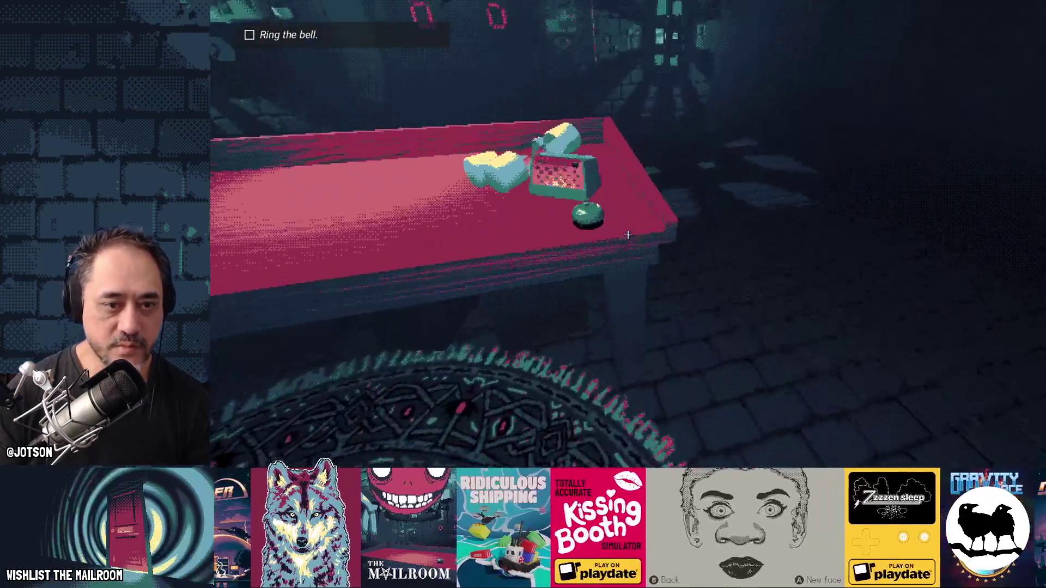
{"action": "left_click", "coordinate": [628, 235]}
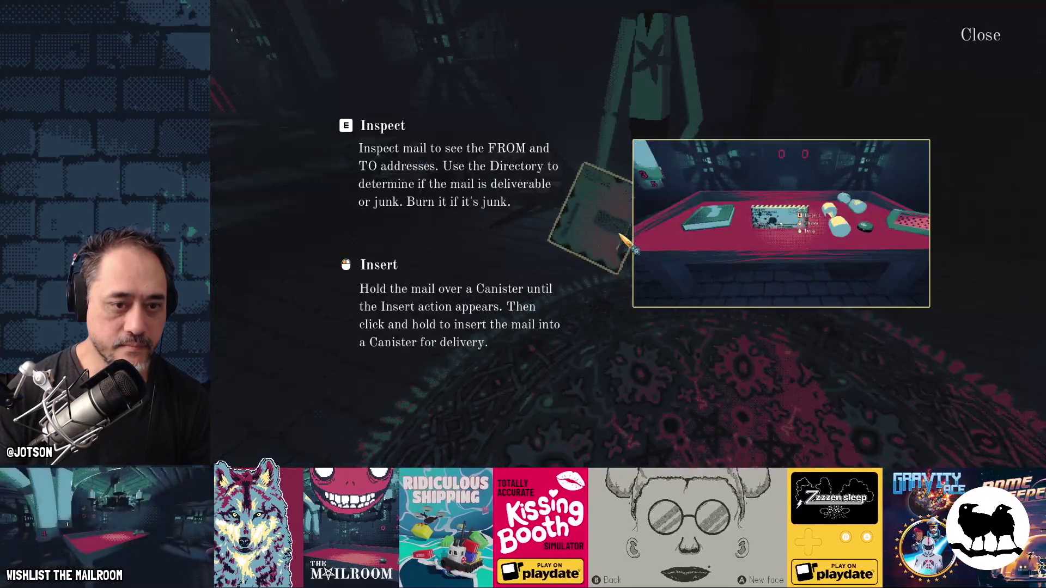
{"action": "left_click", "coordinate": [628, 235]}
{"action": "left_click", "coordinate": [628, 235]}
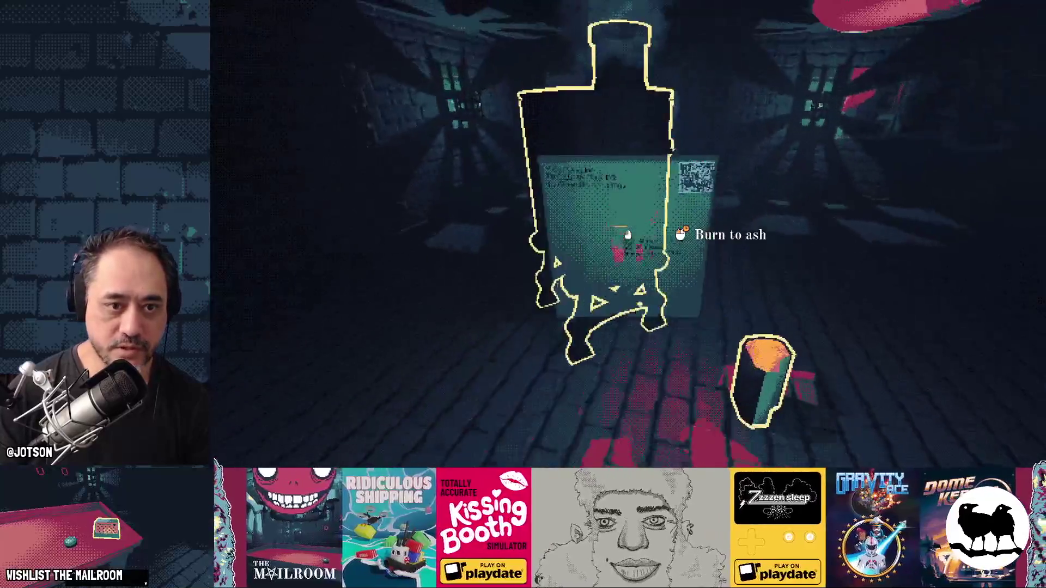
- Burn the junk letter, sort mail through to Day 6, then switch to Godot
{"action": "left_click", "coordinate": [628, 235]}
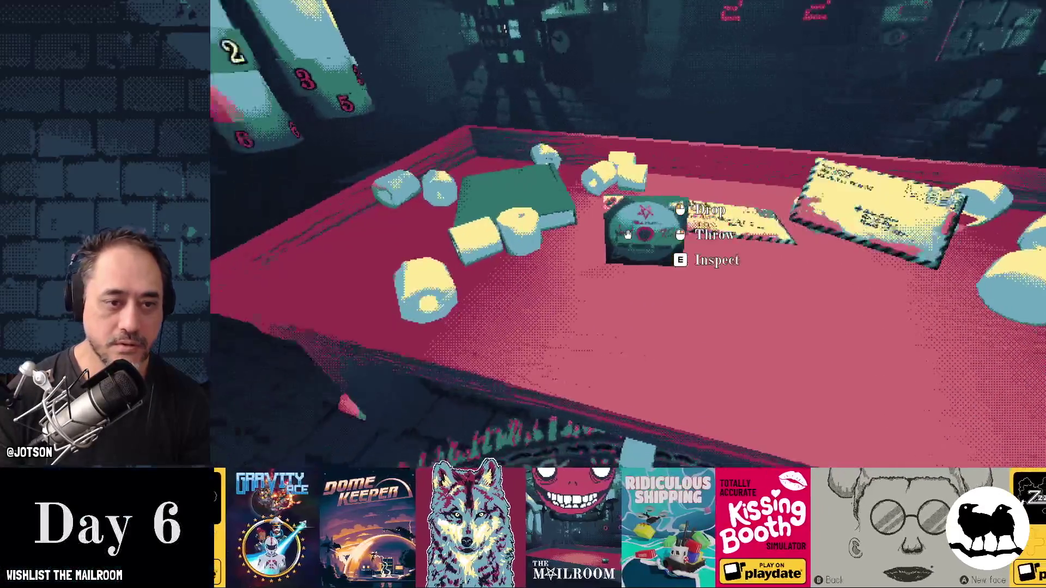
{"action": "key", "text": "alt+Tab"}
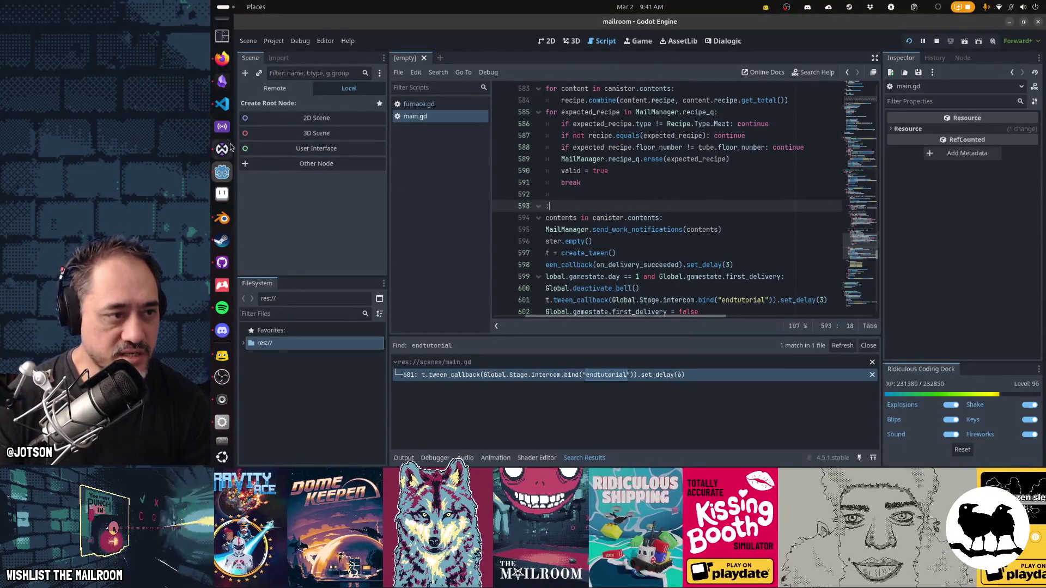
- Move the amaryllis tape, toiletfrognote and seeker jumpscare cards under Fix chandelier glitch and untick them
{"action": "left_click", "coordinate": [220, 82]}
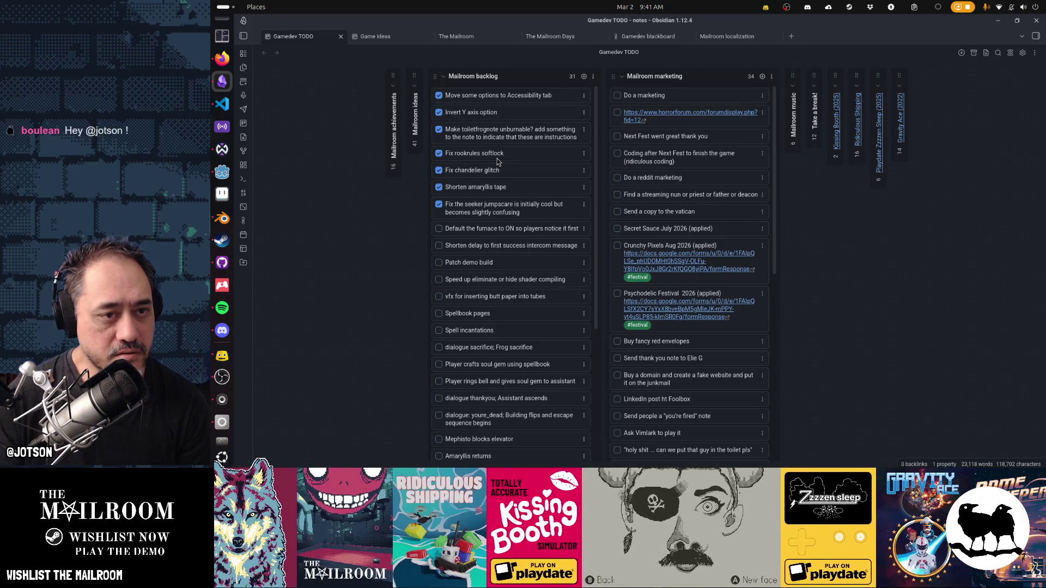
{"action": "left_click_drag", "start_coordinate": [489, 139], "coordinate": [486, 210]}
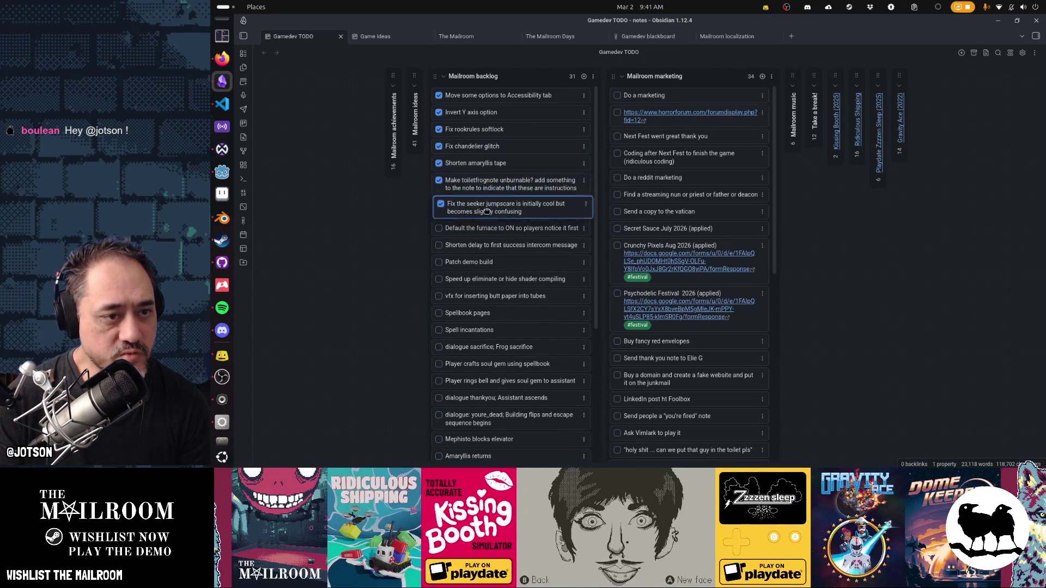
{"action": "left_click_drag", "start_coordinate": [485, 162], "coordinate": [483, 214]}
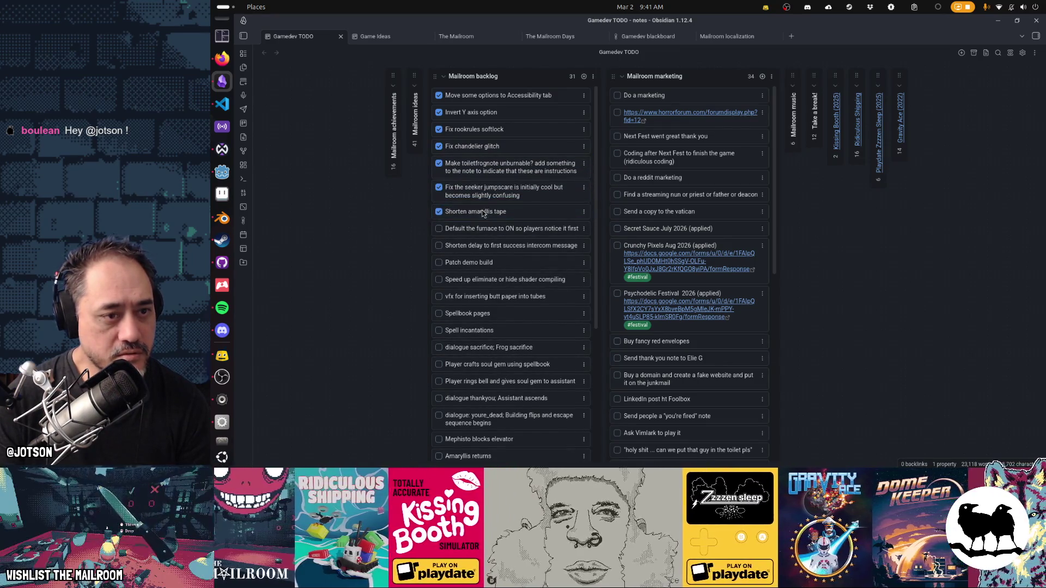
{"action": "left_click", "coordinate": [439, 211]}
{"action": "left_click", "coordinate": [438, 187]}
{"action": "left_click", "coordinate": [439, 164]}
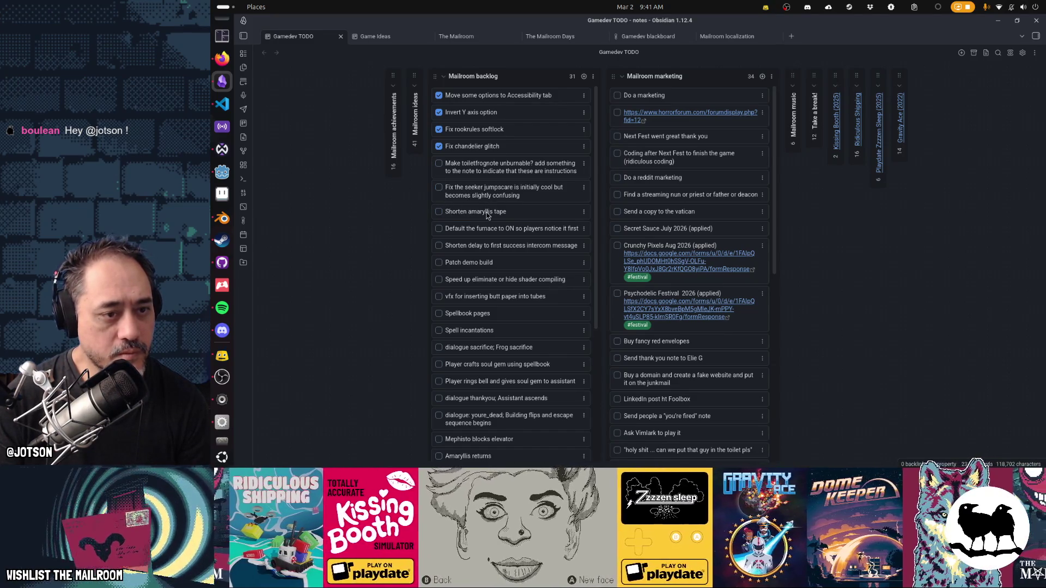
{"action": "left_click_drag", "start_coordinate": [487, 215], "coordinate": [484, 162]}
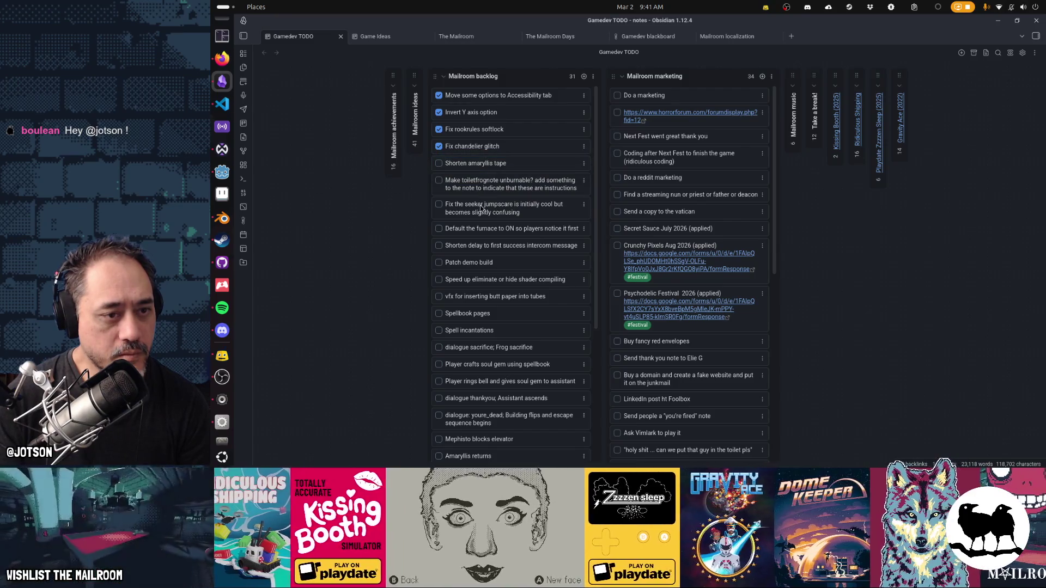
{"action": "key", "text": "alt+Tab"}
{"action": "key", "text": "alt+Tab"}
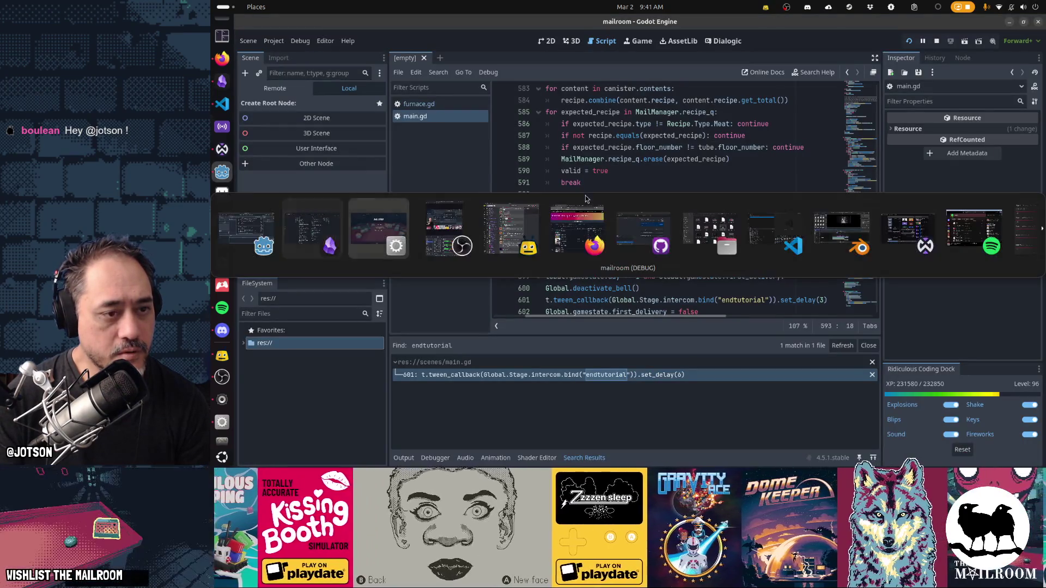
{"action": "key", "text": "Escape"}
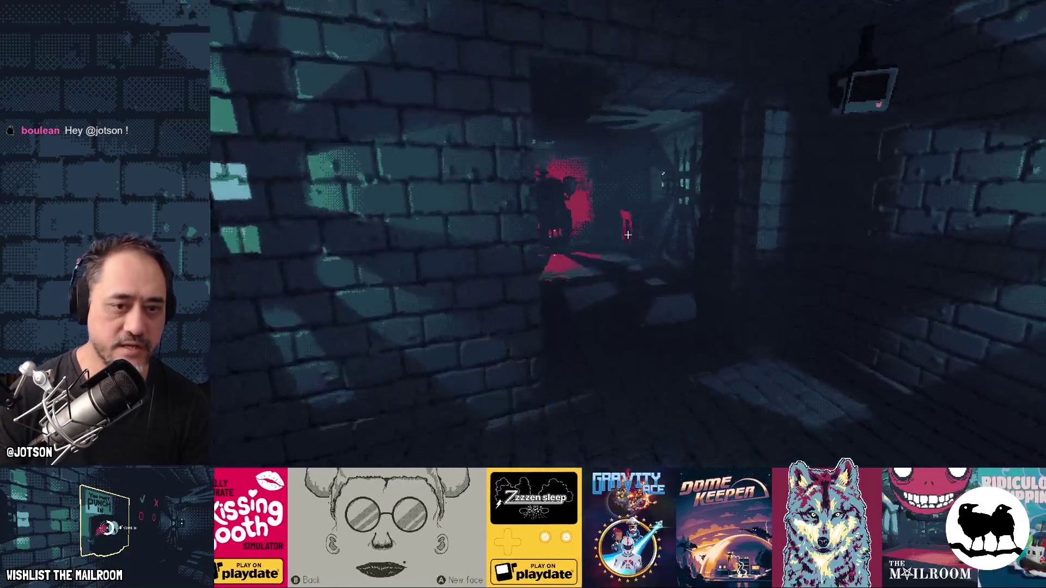
- Unlock the door, eject the tape from the TV, and go through the arched door
{"action": "key", "text": "w"}
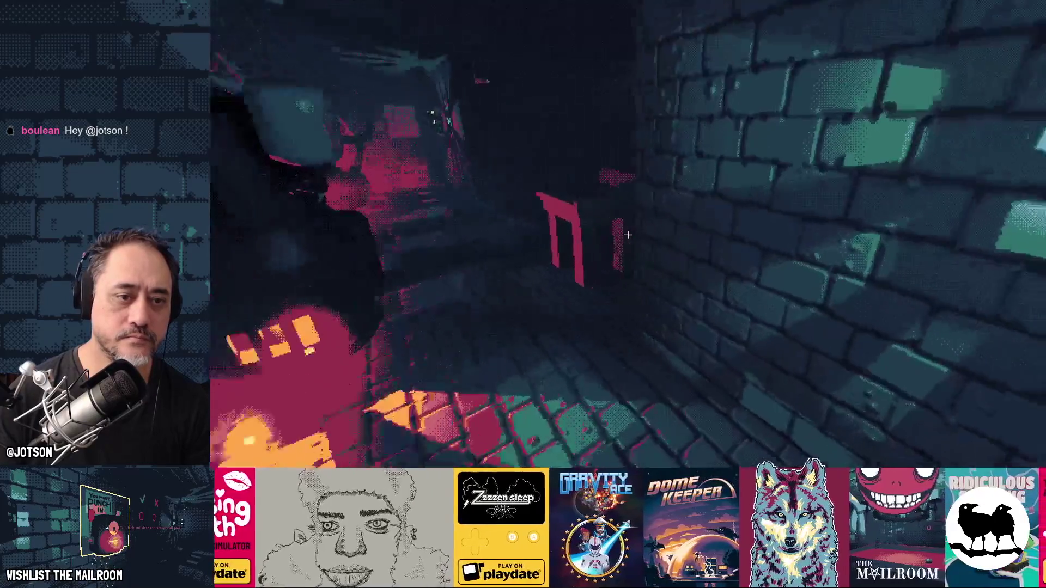
{"action": "key", "text": "w"}
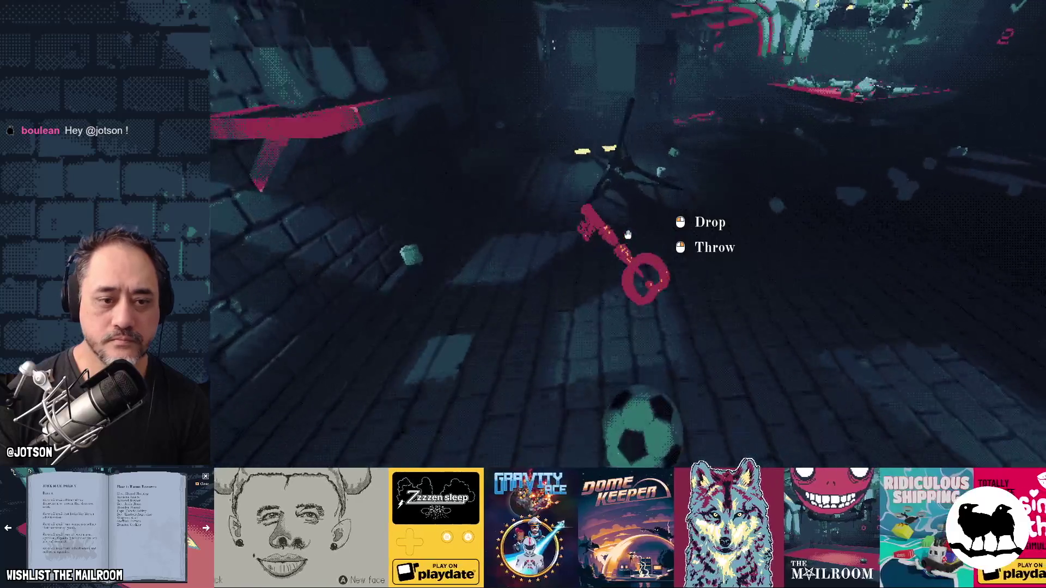
{"action": "key", "text": "w"}
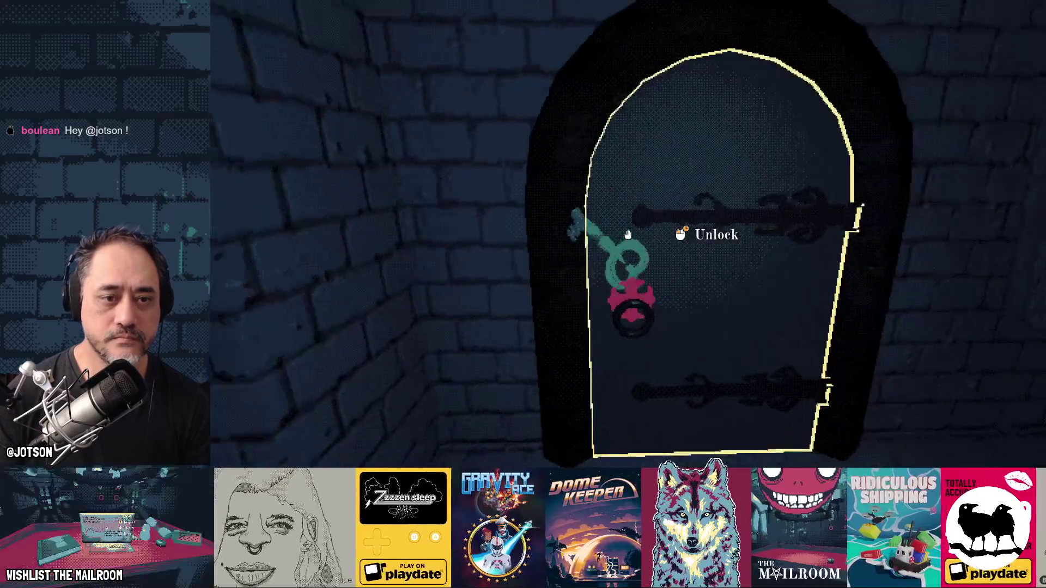
{"action": "left_click", "coordinate": [628, 235]}
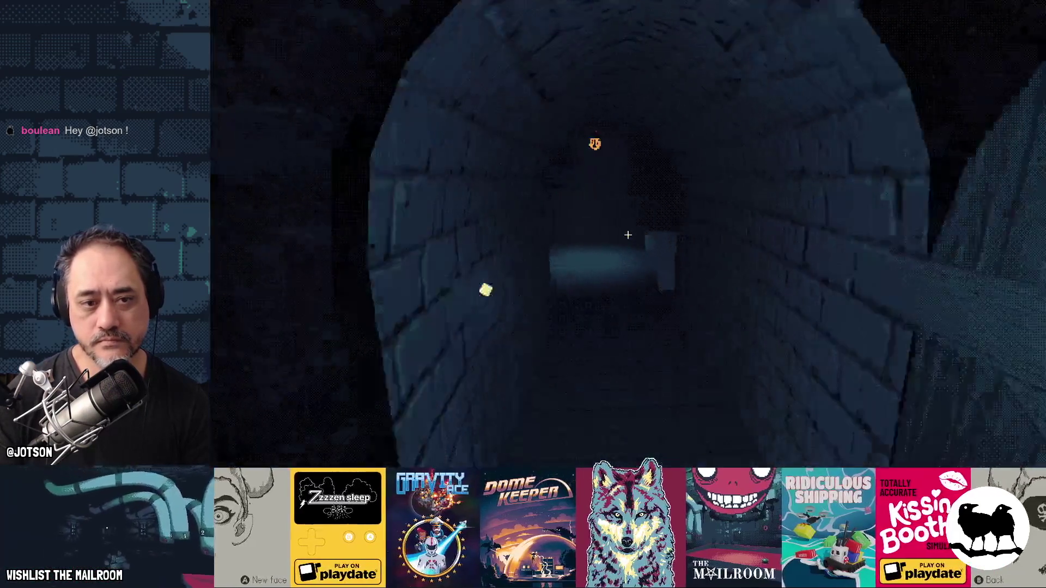
{"action": "key", "text": "w"}
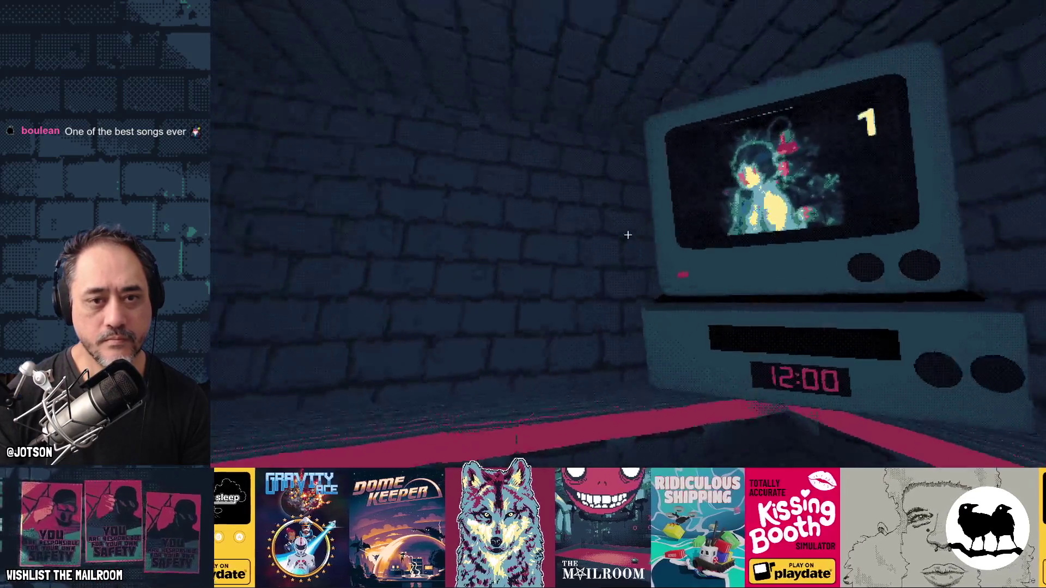
{"action": "mouse_move", "coordinate": [628, 235]}
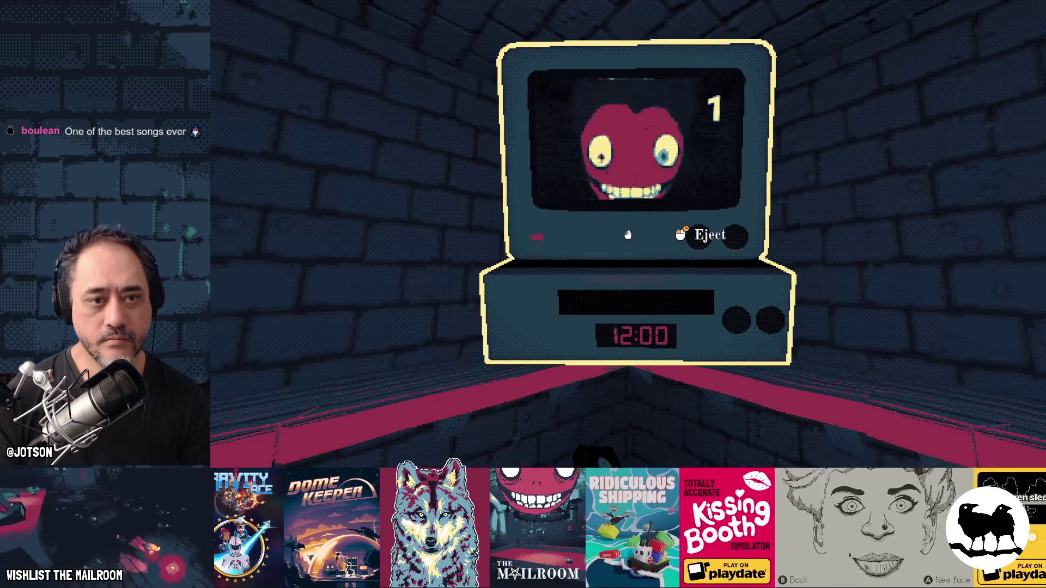
{"action": "left_click", "coordinate": [628, 235]}
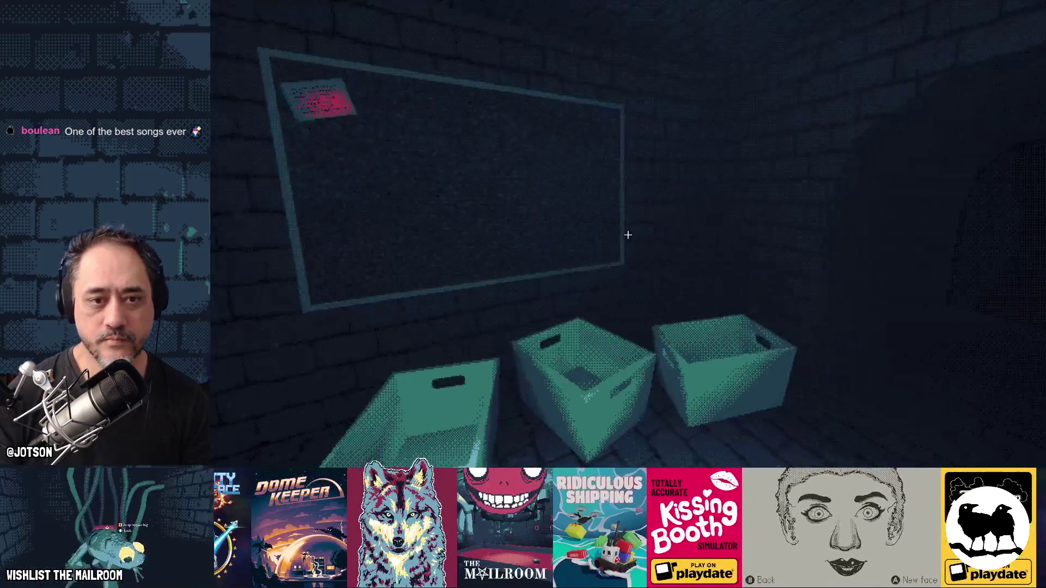
{"action": "key", "text": "w"}
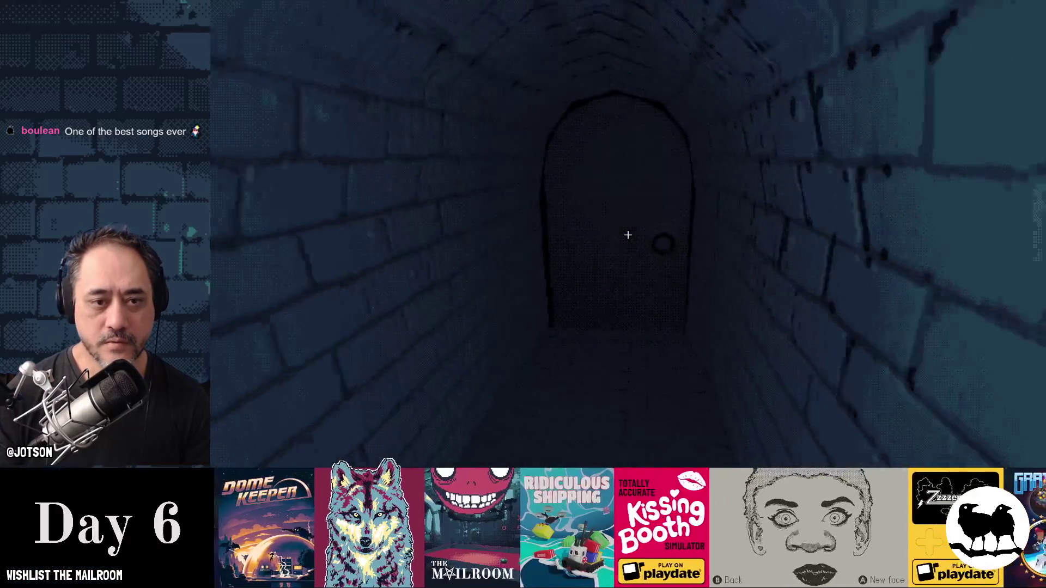
{"action": "left_click", "coordinate": [627, 234]}
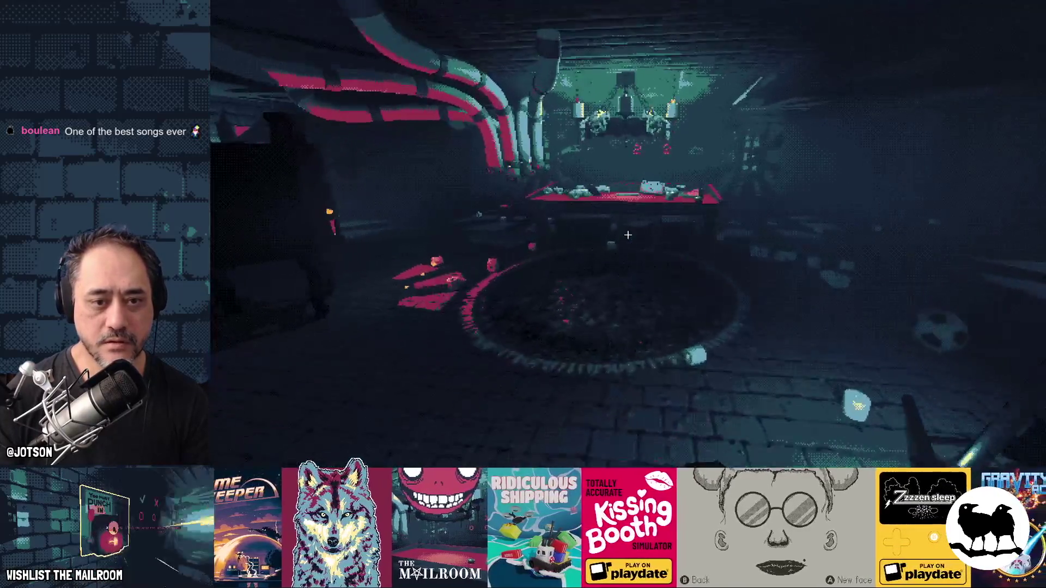
{"action": "key", "text": "w"}
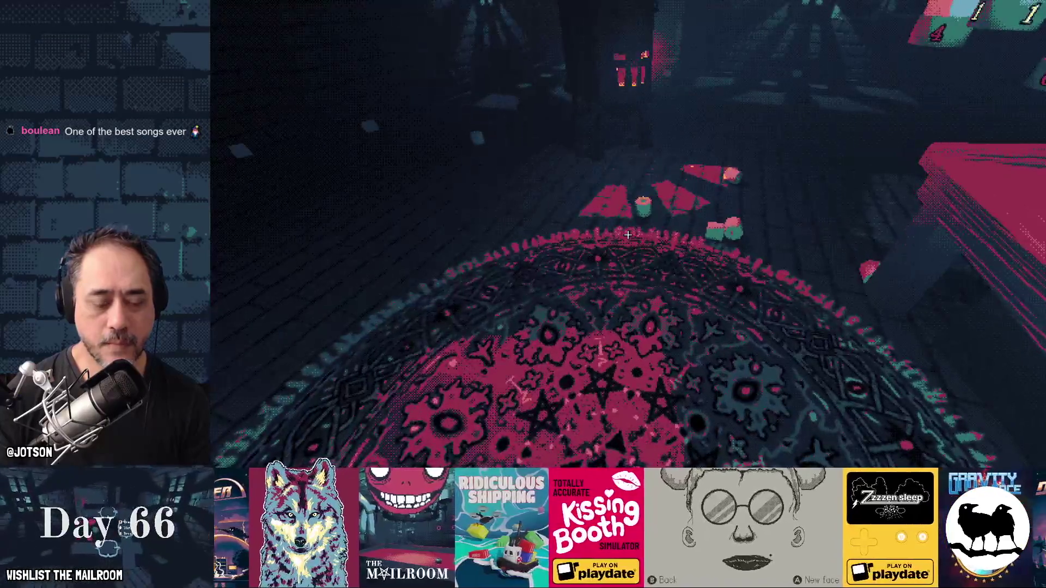
- Tick off Shorten amaryllis tape on the Gamedev TODO board
{"action": "key", "text": "alt+Tab"}
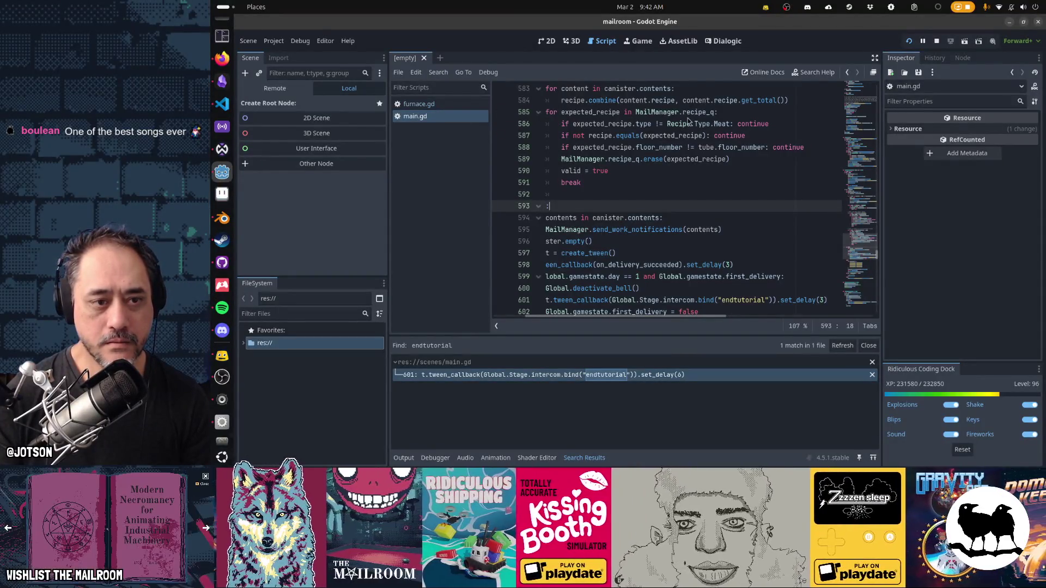
{"action": "key", "text": "alt+Tab"}
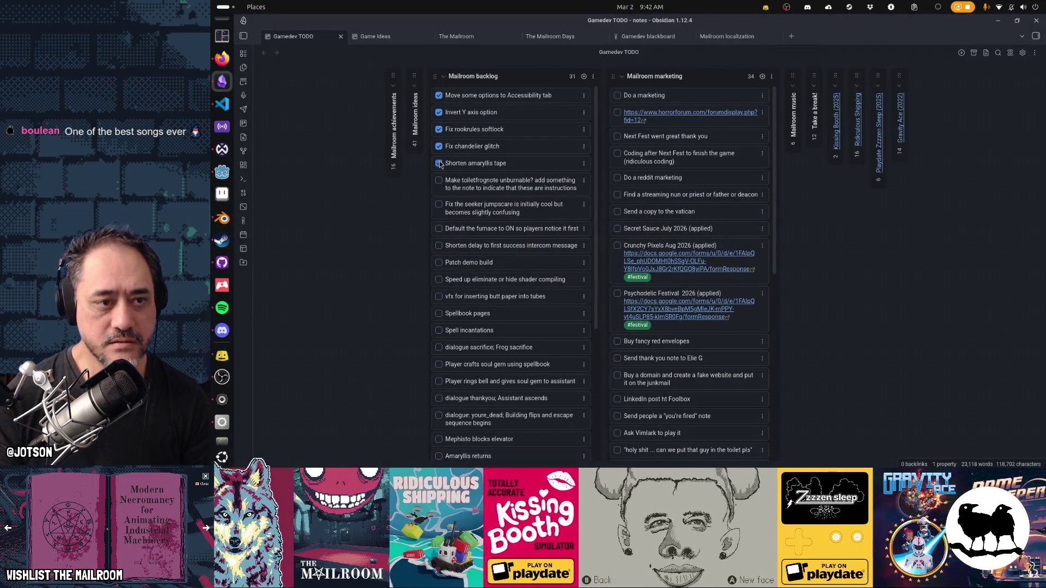
{"action": "left_click", "coordinate": [439, 164]}
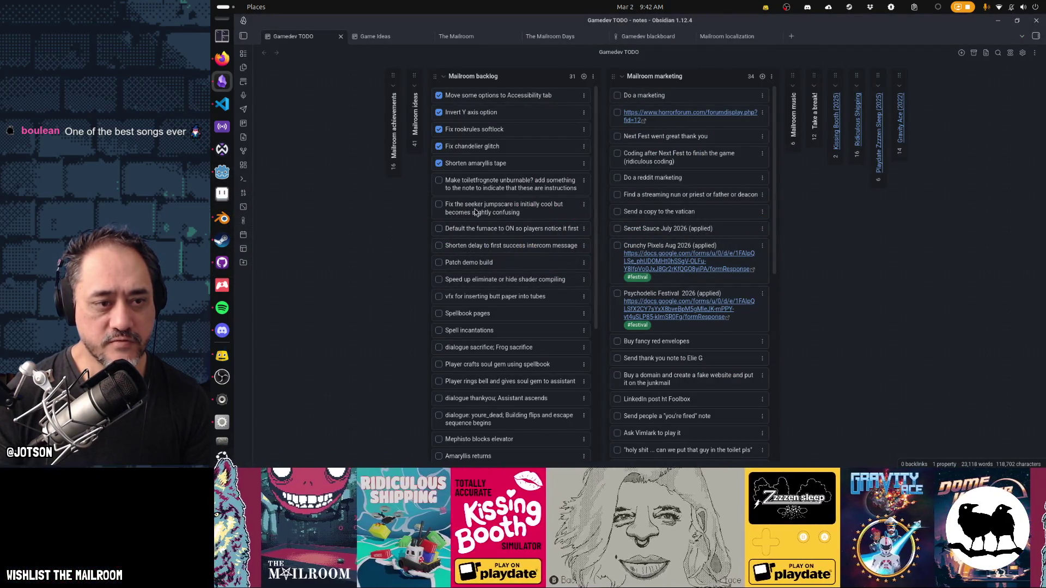
- Undo the last edit in main.gd at line 593 and resume the game
{"action": "key", "text": "alt+Tab"}
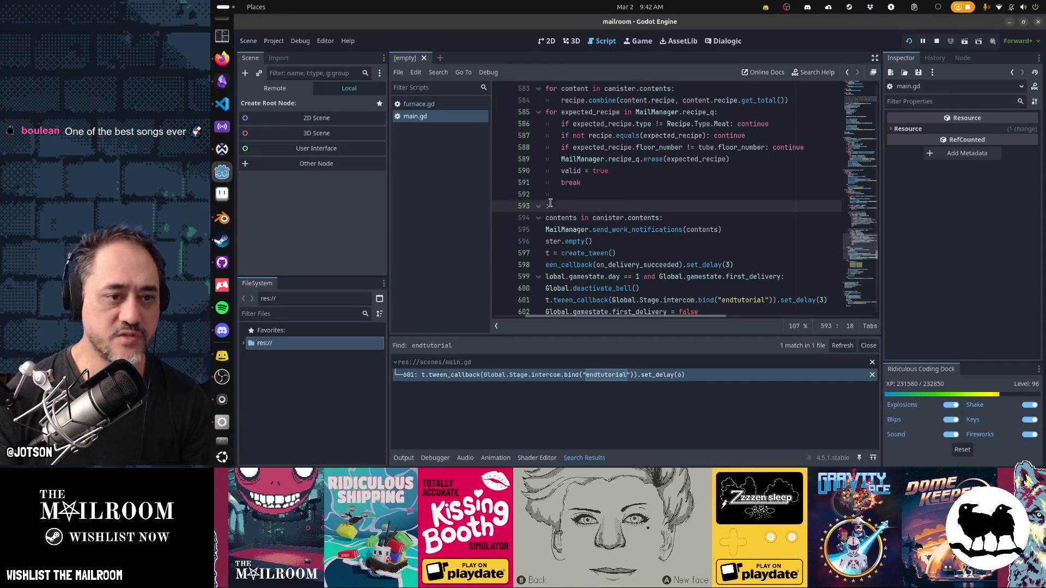
{"action": "key", "text": "ctrl+z"}
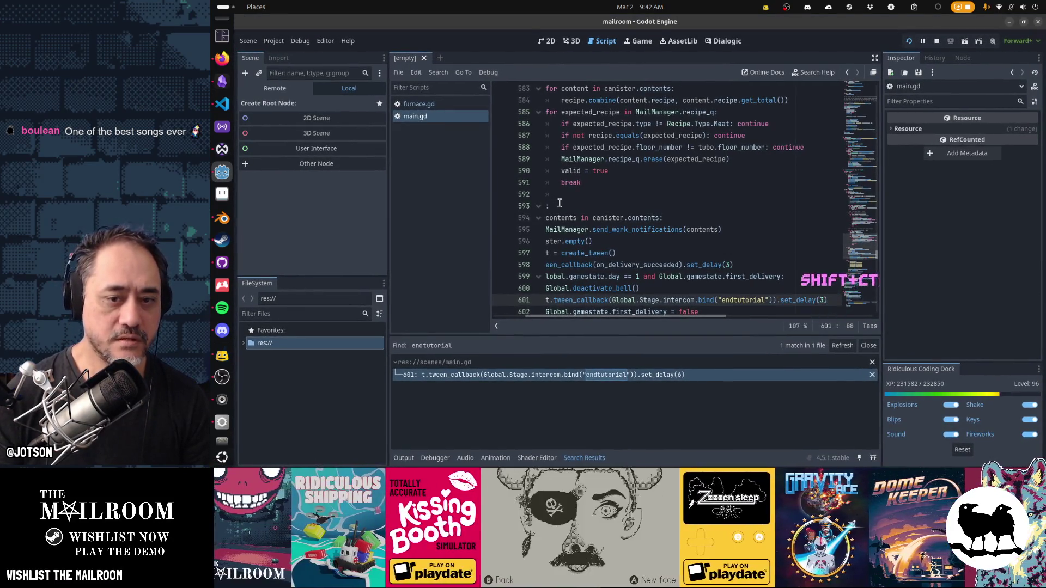
{"action": "left_click", "coordinate": [560, 203]}
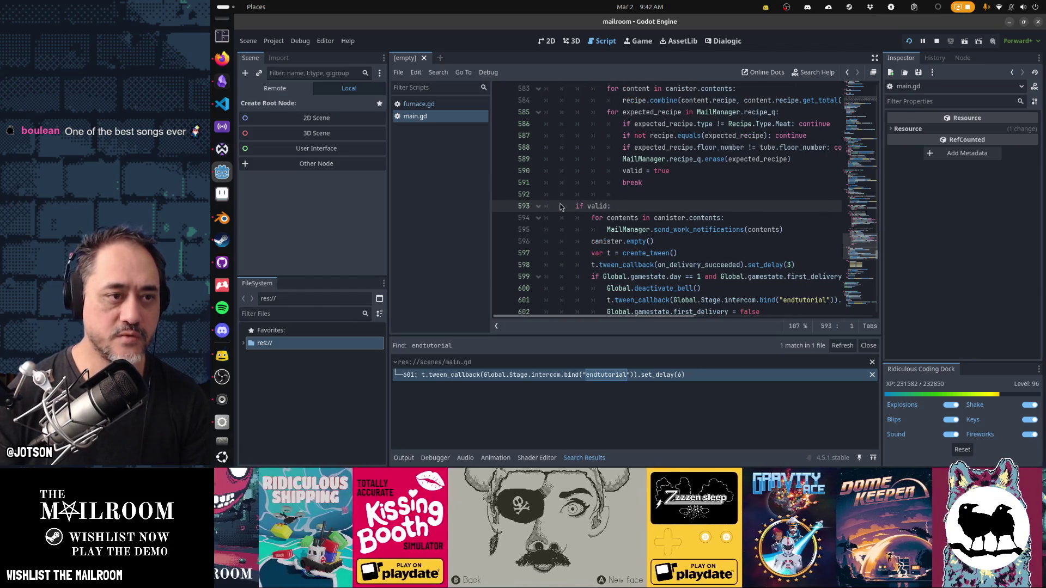
{"action": "key", "text": "alt+Tab"}
{"action": "left_click", "coordinate": [623, 185]}
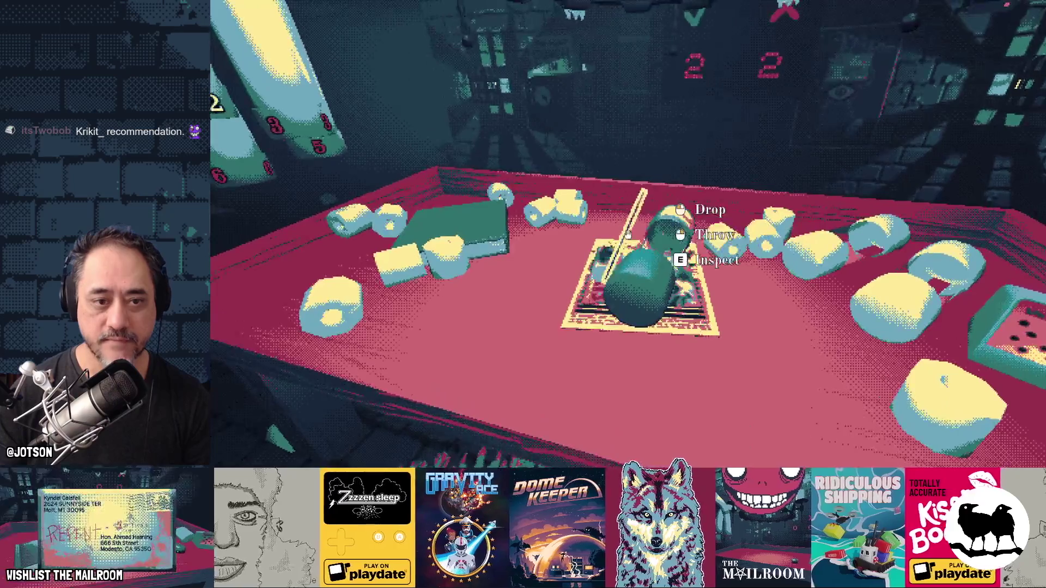
- Pick up items from the table and get rid of the ball and box
{"action": "left_click", "coordinate": [628, 234]}
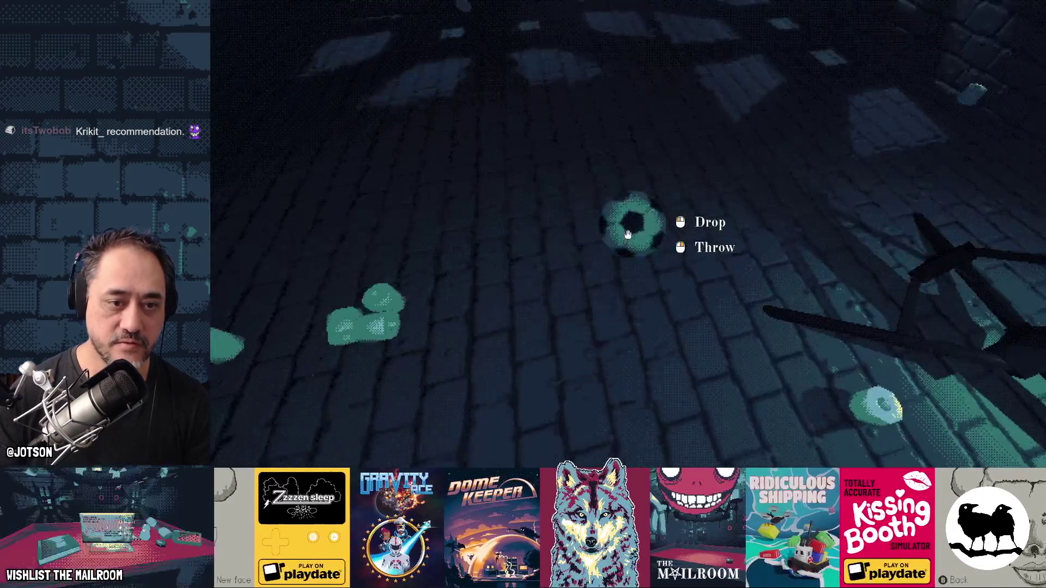
{"action": "left_click", "coordinate": [628, 235]}
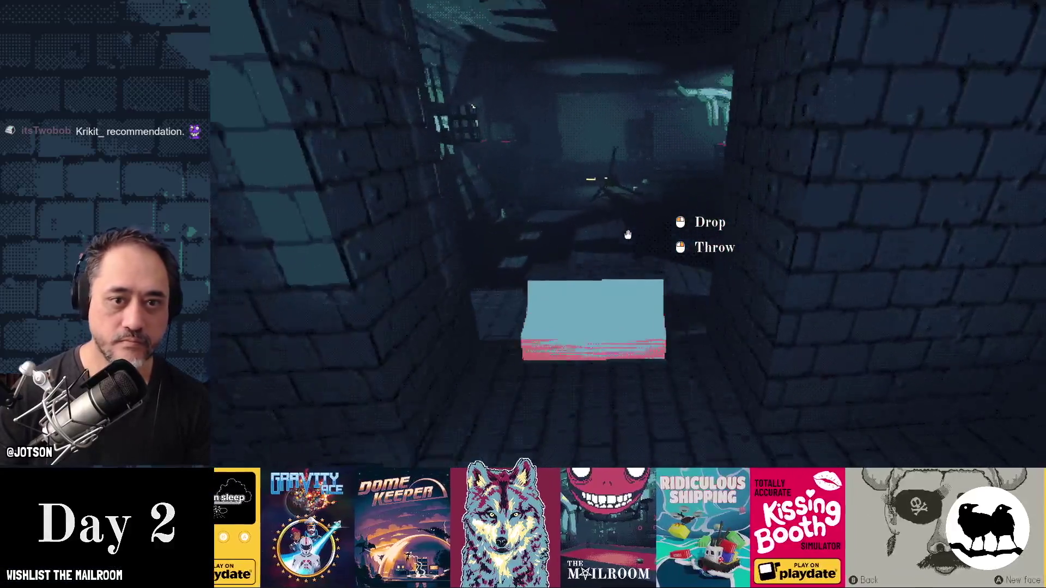
{"action": "left_click", "coordinate": [627, 234]}
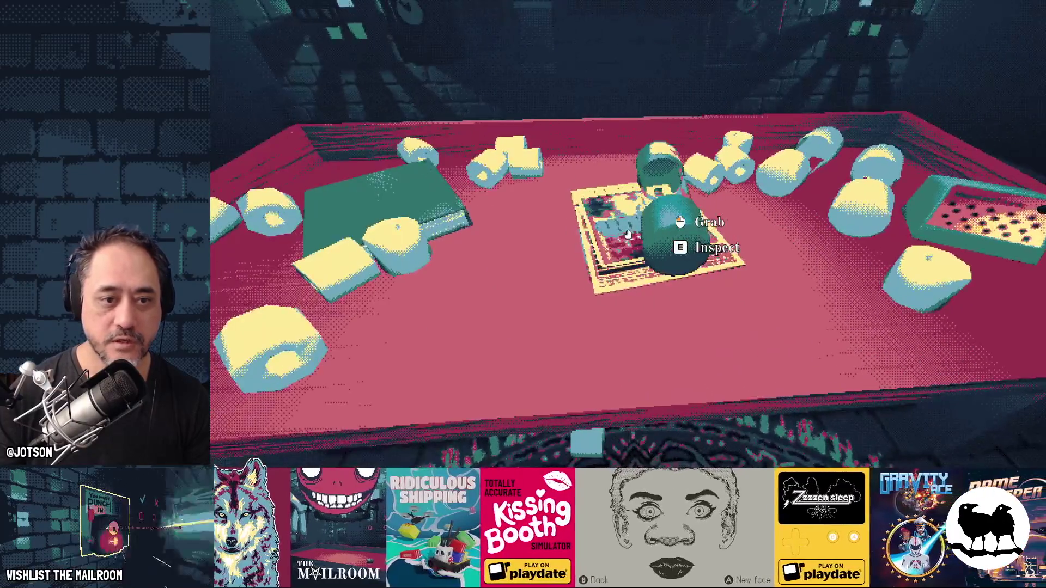
- Inspect the cards, leave the biohazard card on the table and pick up the VOTE card
{"action": "left_click", "coordinate": [628, 235]}
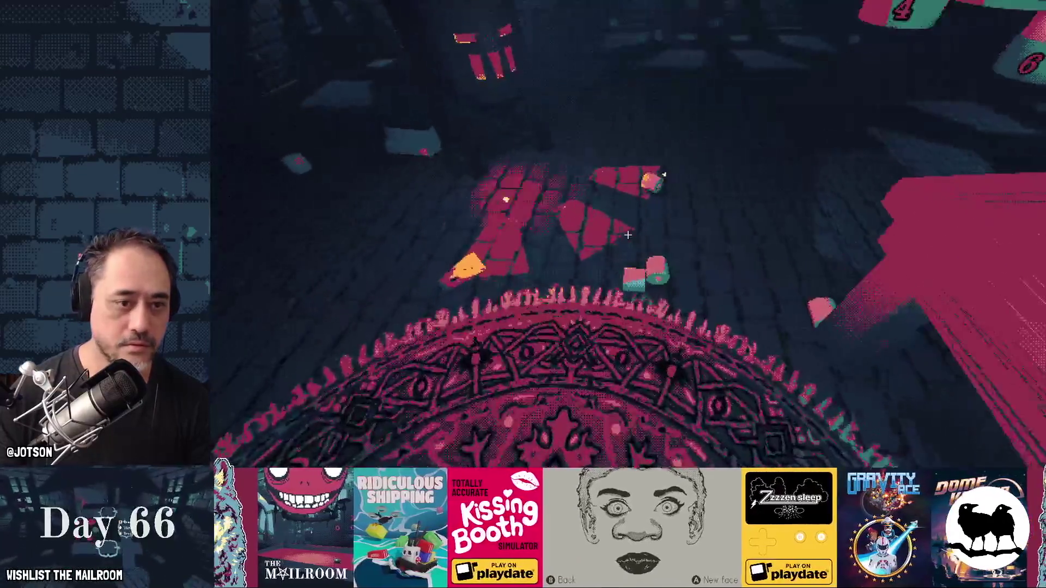
{"action": "left_click", "coordinate": [628, 235]}
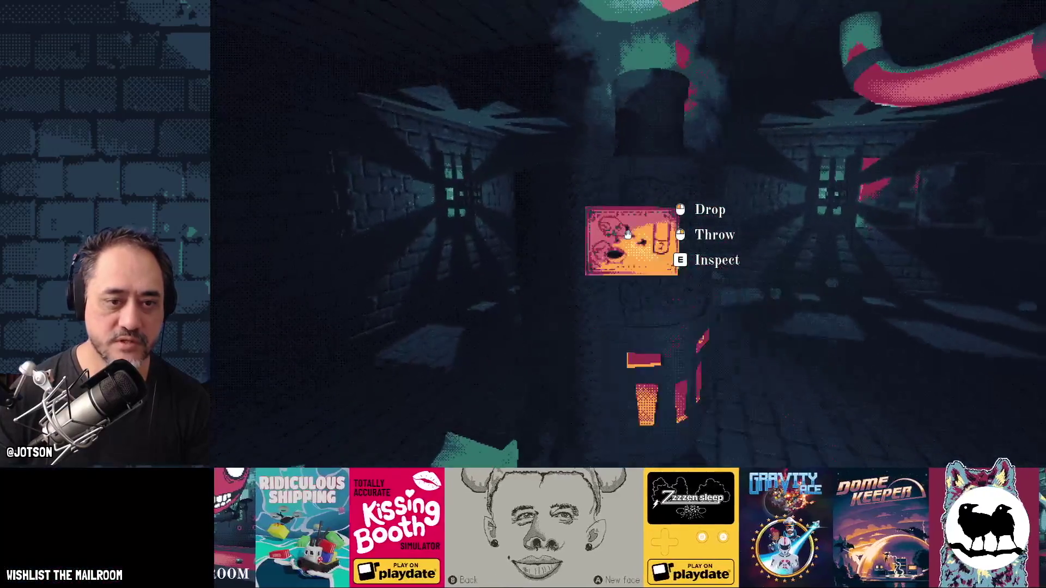
{"action": "key", "text": "e"}
{"action": "key", "text": "e"}
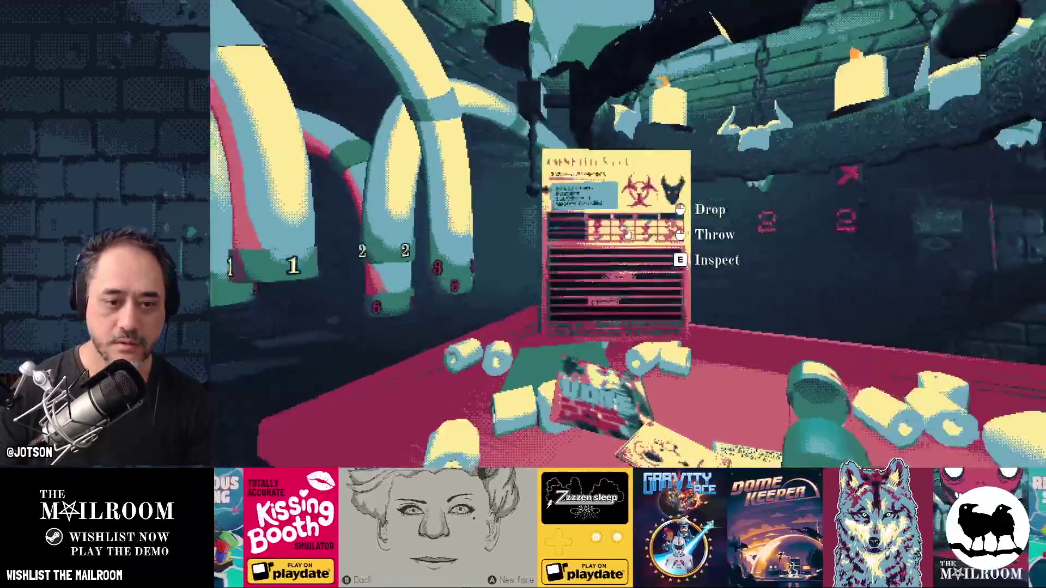
{"action": "left_click", "coordinate": [627, 235]}
{"action": "left_click", "coordinate": [627, 235]}
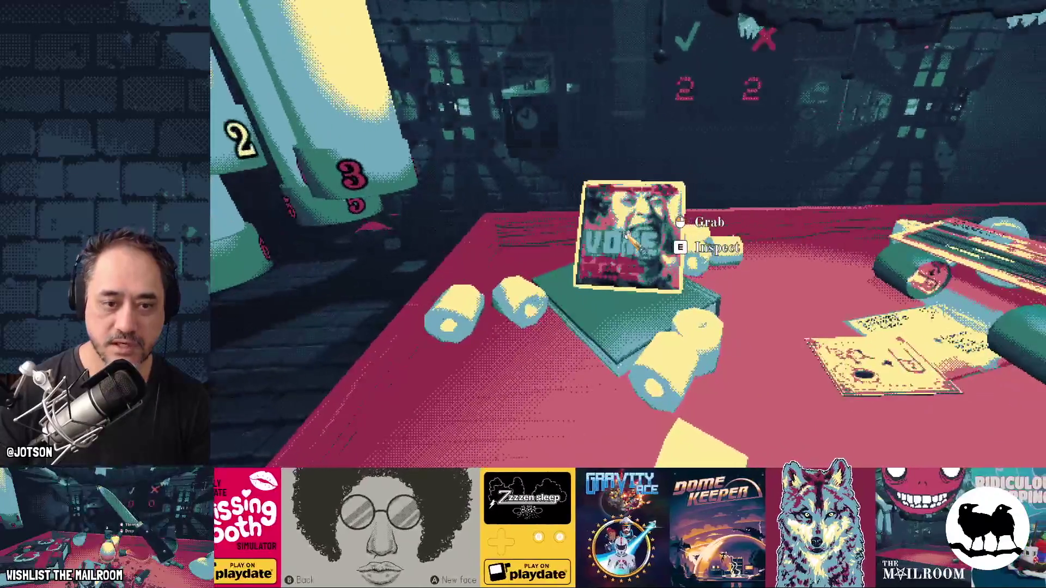
{"action": "key", "text": "grave"}
- Enter 'a' in the debug console, drop the VOTE card, and burn a table card
{"action": "type", "text": "a gift"}
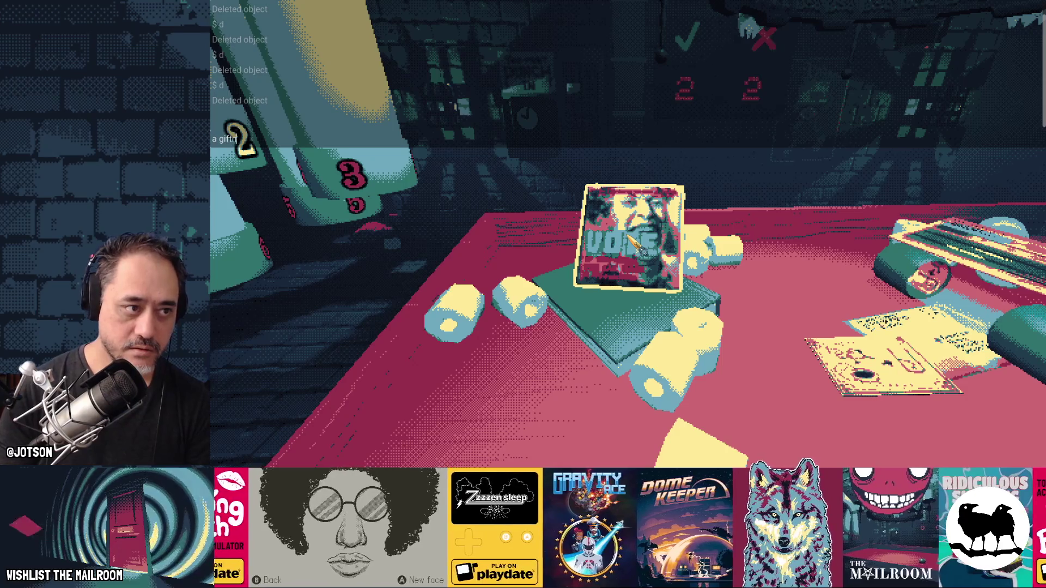
{"action": "key", "text": "grave"}
{"action": "left_click", "coordinate": [628, 234]}
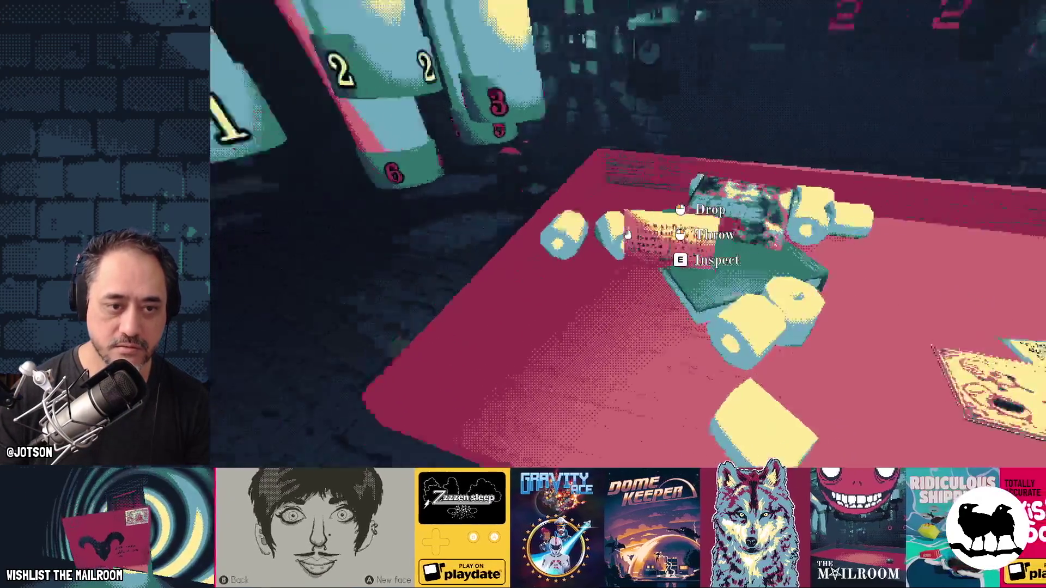
{"action": "left_click", "coordinate": [627, 234]}
{"action": "left_click", "coordinate": [628, 234]}
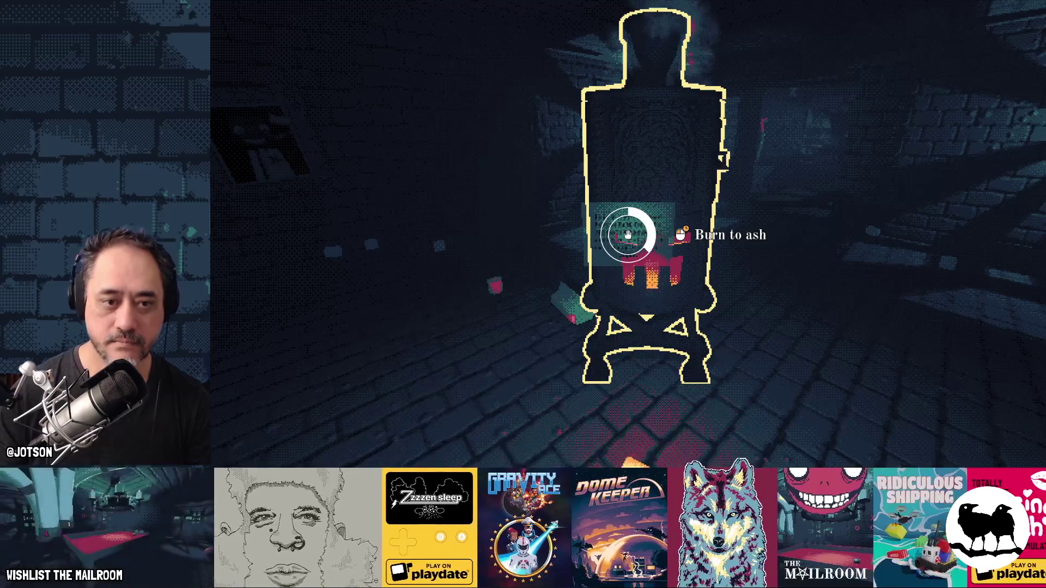
- Run the 'e' console command, then burn the new card to ash in the stove
{"action": "key", "text": "grave"}
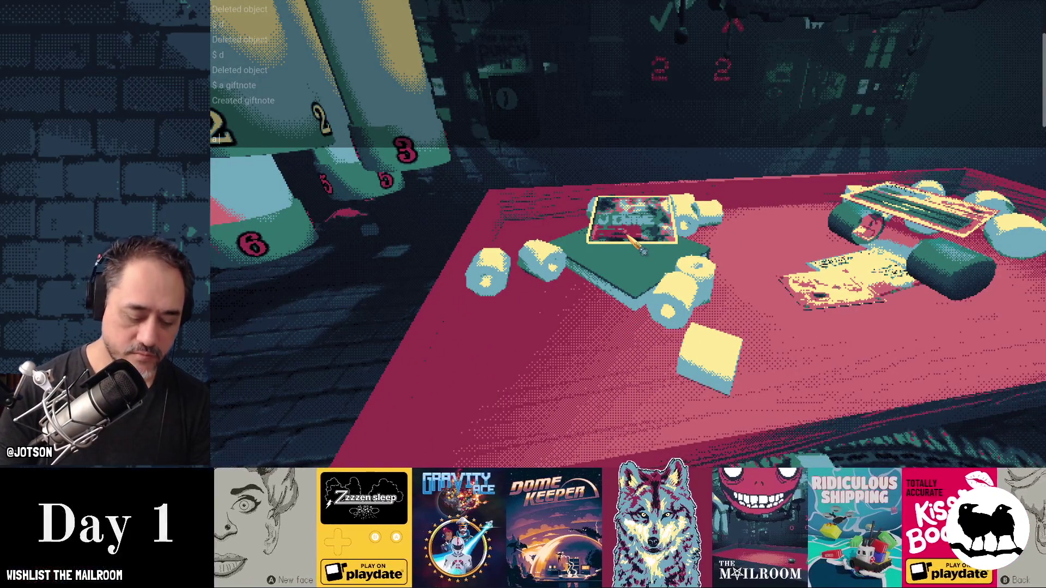
{"action": "type", "text": "e"}
{"action": "key", "text": "Return"}
{"action": "key", "text": "grave"}
{"action": "left_click", "coordinate": [628, 234]}
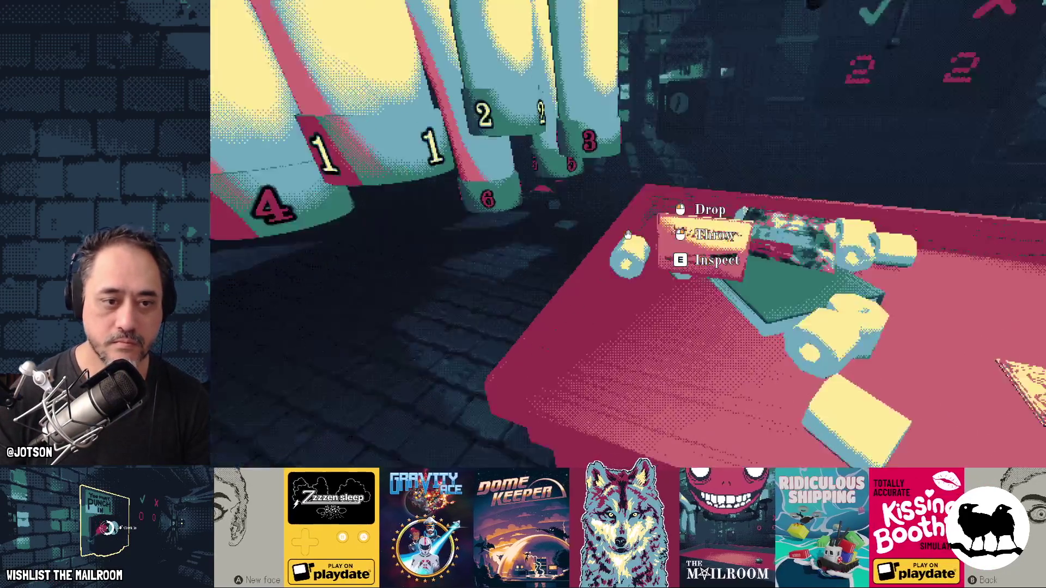
{"action": "left_click", "coordinate": [628, 234]}
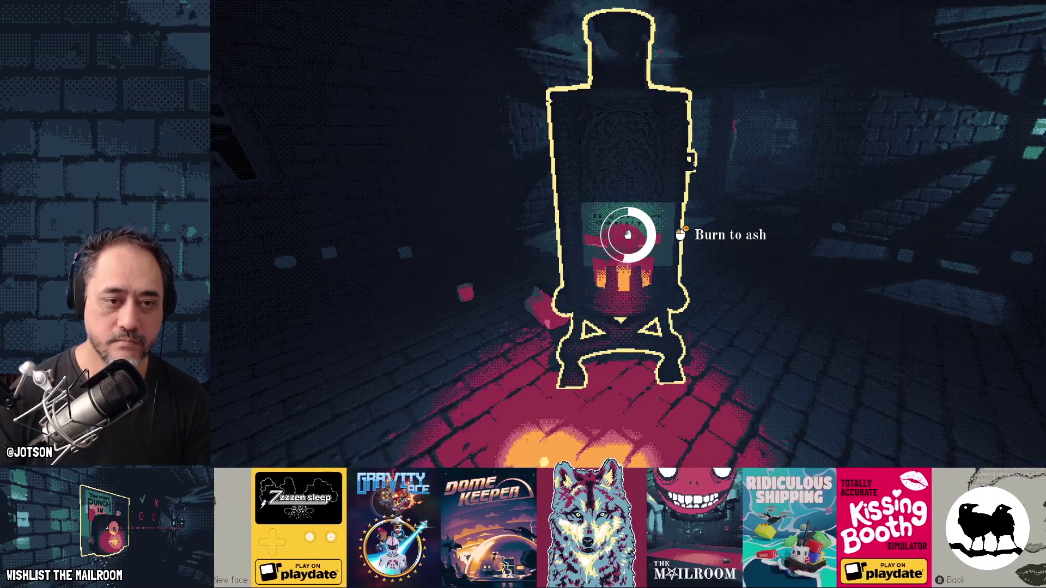
{"action": "left_click_drag", "start_coordinate": [627, 235], "coordinate": [627, 235]}
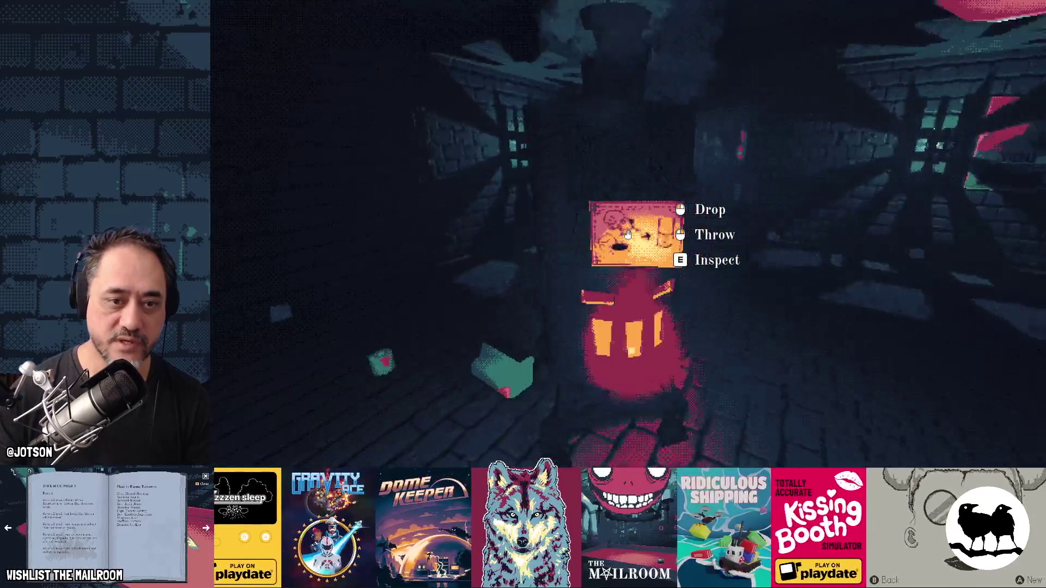
- Deposit the letter at the pedestal, grab the item by the toilet, and reach the red-pipe room
{"action": "key", "text": "w"}
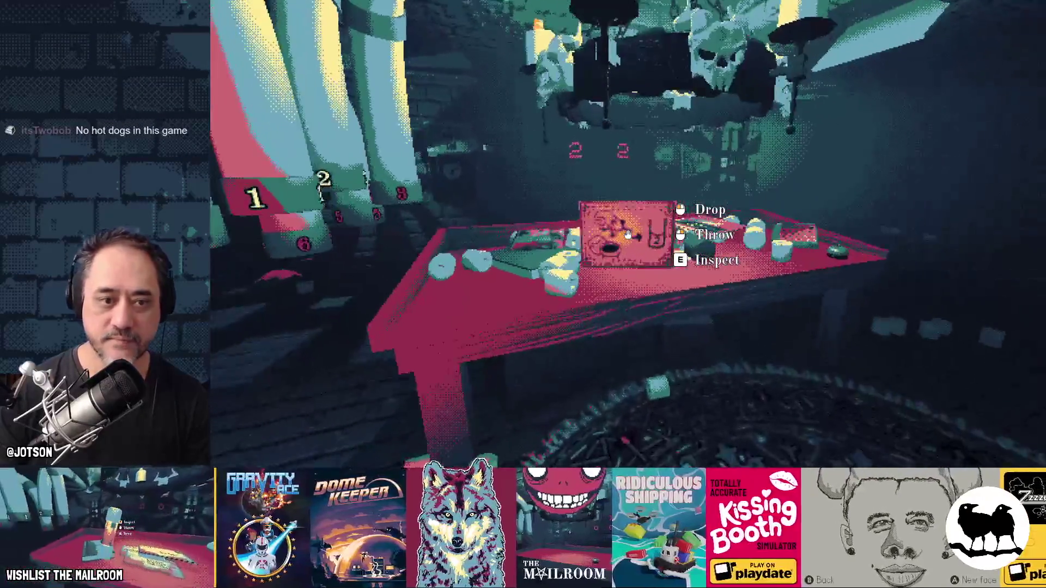
{"action": "left_click", "coordinate": [628, 235]}
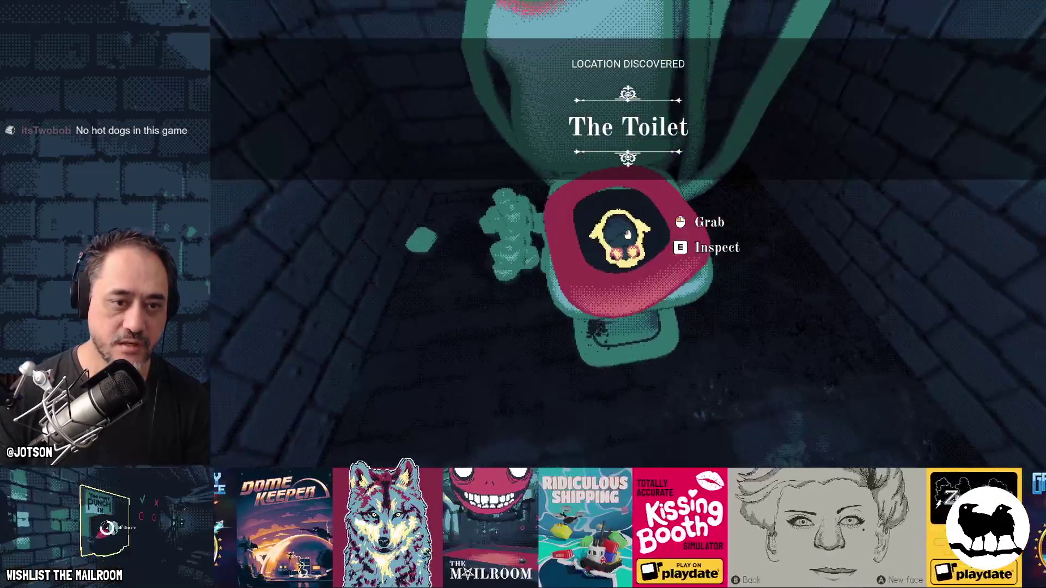
{"action": "left_click", "coordinate": [628, 235]}
{"action": "key", "text": "w"}
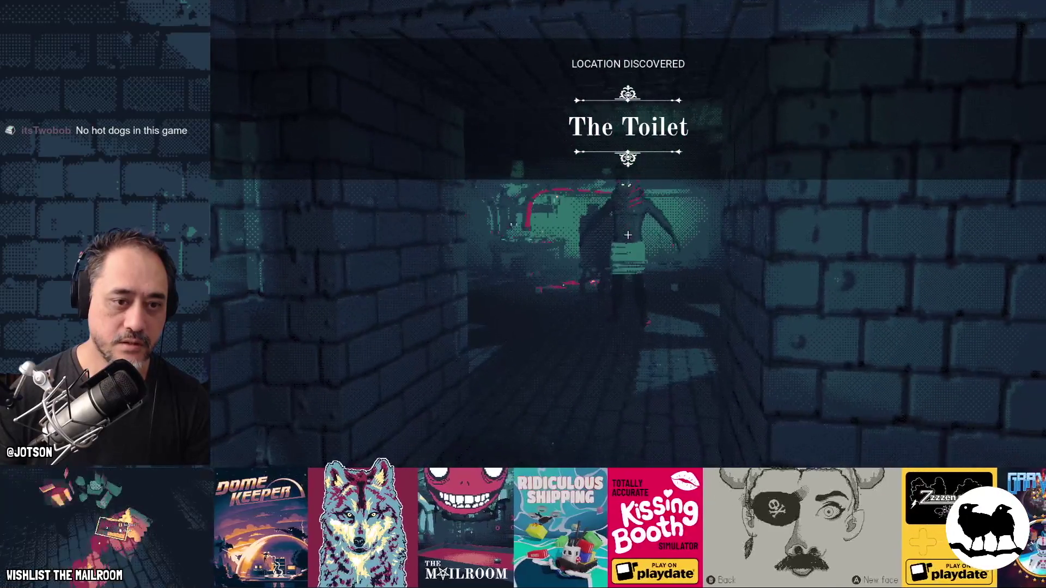
{"action": "key", "text": "w"}
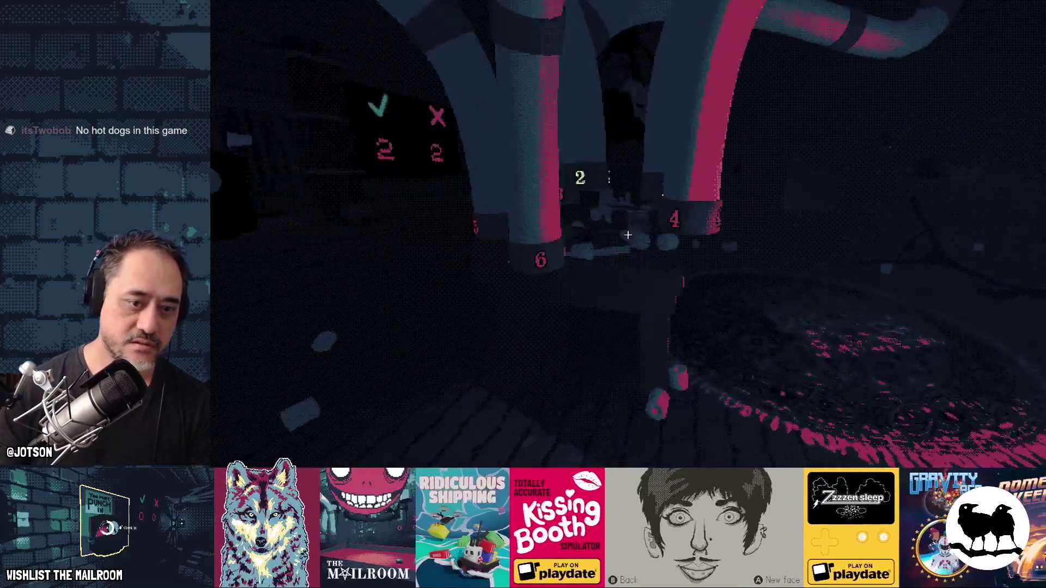
- Pause the game and tick the seeker jumpscare, furnace default and intercom delay tasks
{"action": "key", "text": "Escape"}
{"action": "key", "text": "alt+Tab"}
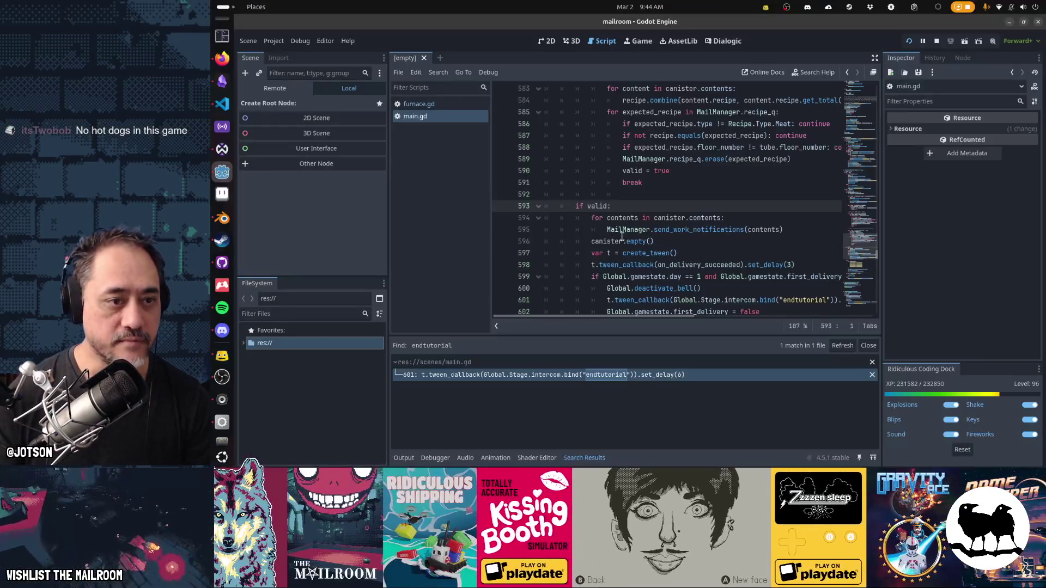
{"action": "key", "text": "alt+Tab"}
{"action": "key", "text": "Tab"}
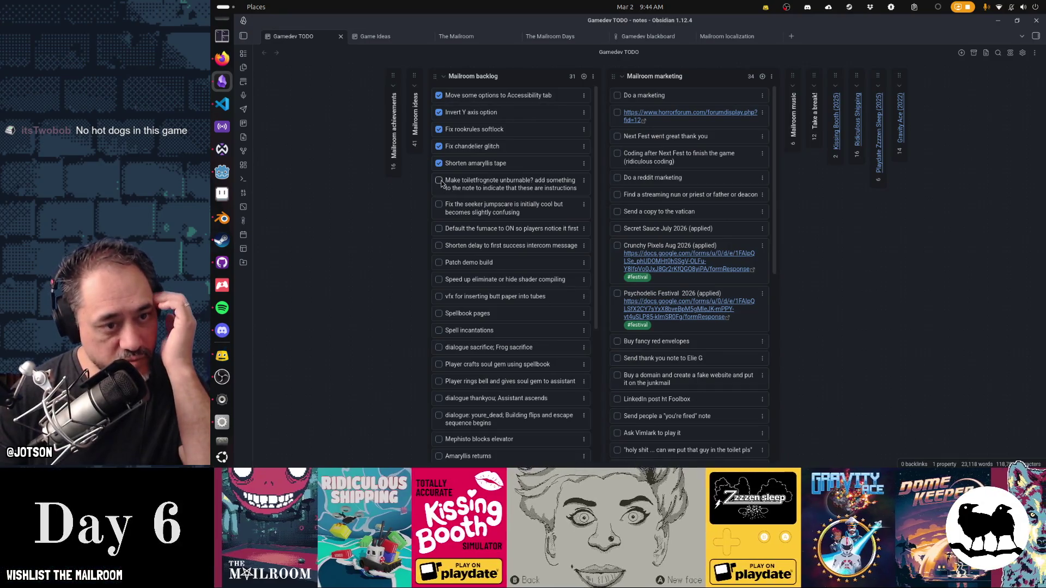
{"action": "left_click", "coordinate": [439, 205]}
{"action": "left_click", "coordinate": [439, 228]}
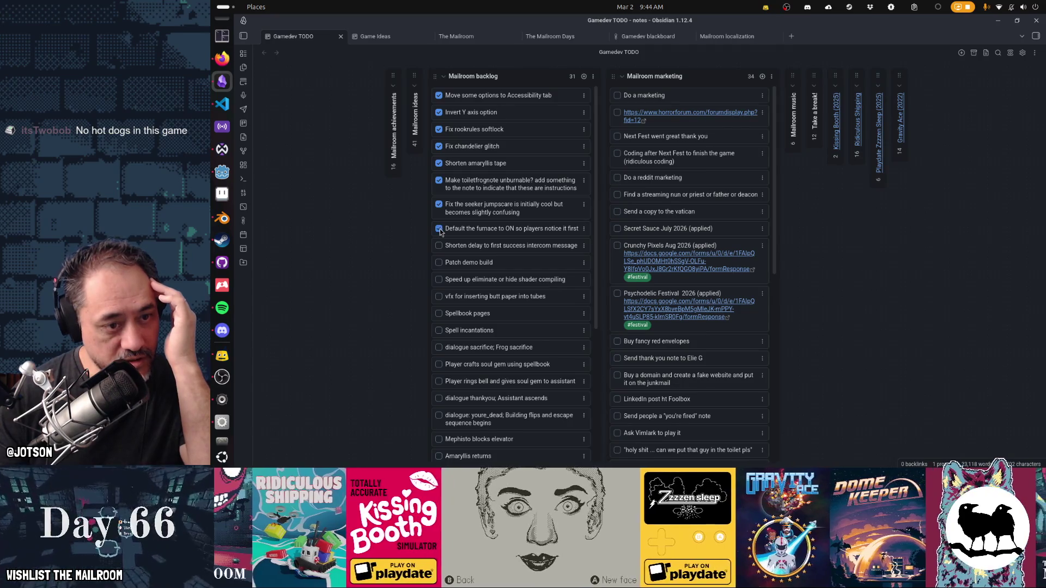
{"action": "left_click", "coordinate": [439, 245]}
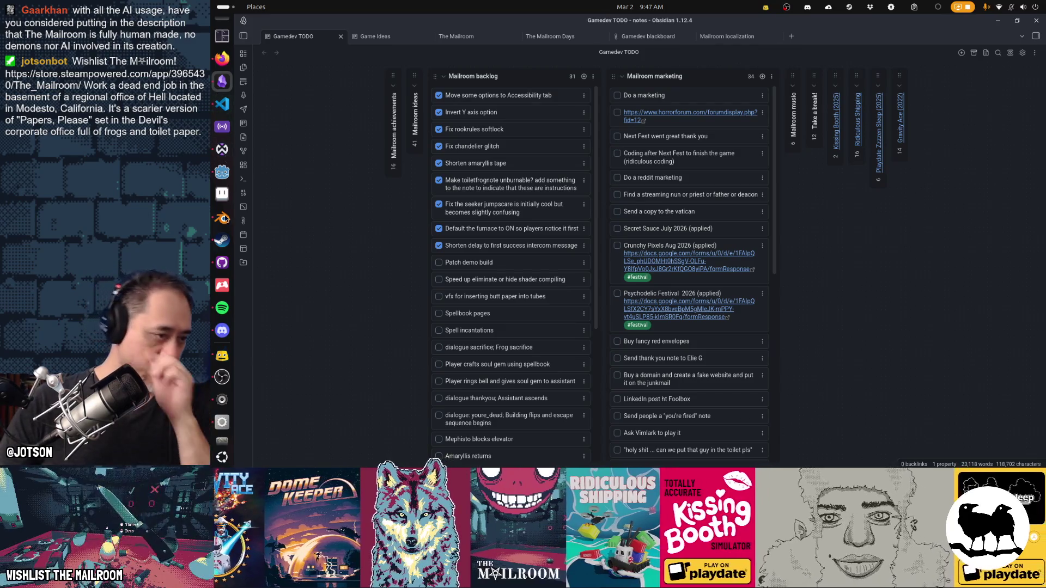
- Bring Steam forward and scroll Deep Dish Dungeon's page down to About This Game
{"action": "left_click", "coordinate": [222, 244]}
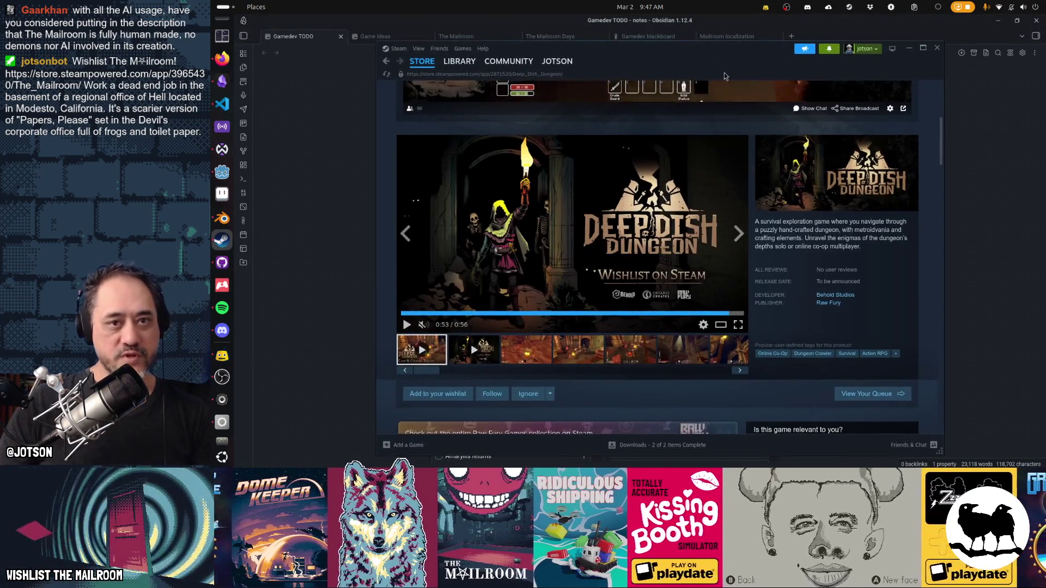
{"action": "mouse_move", "coordinate": [456, 64]}
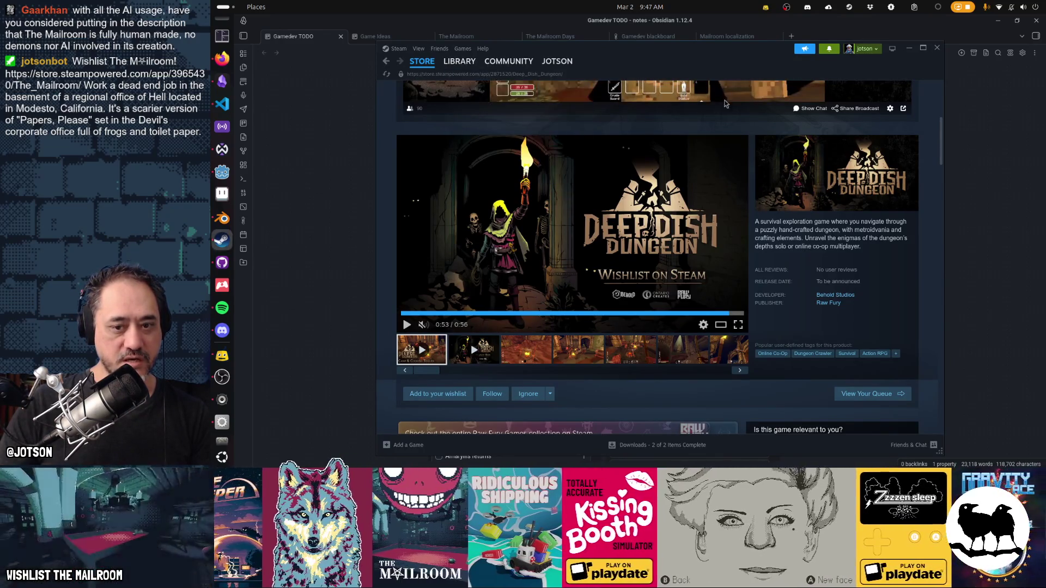
{"action": "scroll", "coordinate": [799, 270], "scroll_direction": "down", "scroll_amount": 3}
{"action": "scroll", "coordinate": [800, 270], "scroll_direction": "down", "scroll_amount": 4}
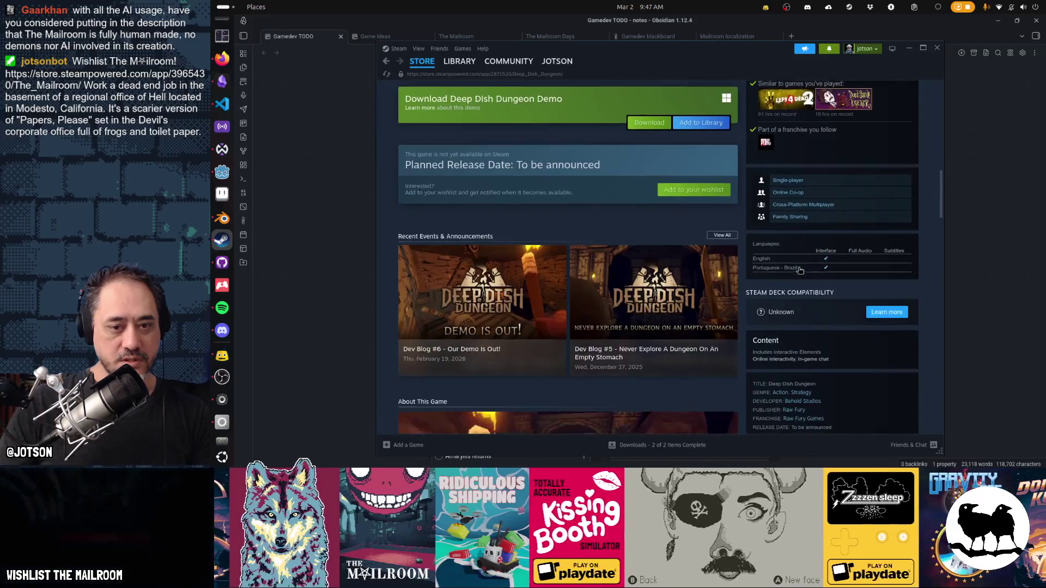
{"action": "scroll", "coordinate": [800, 270], "scroll_direction": "down", "scroll_amount": 1}
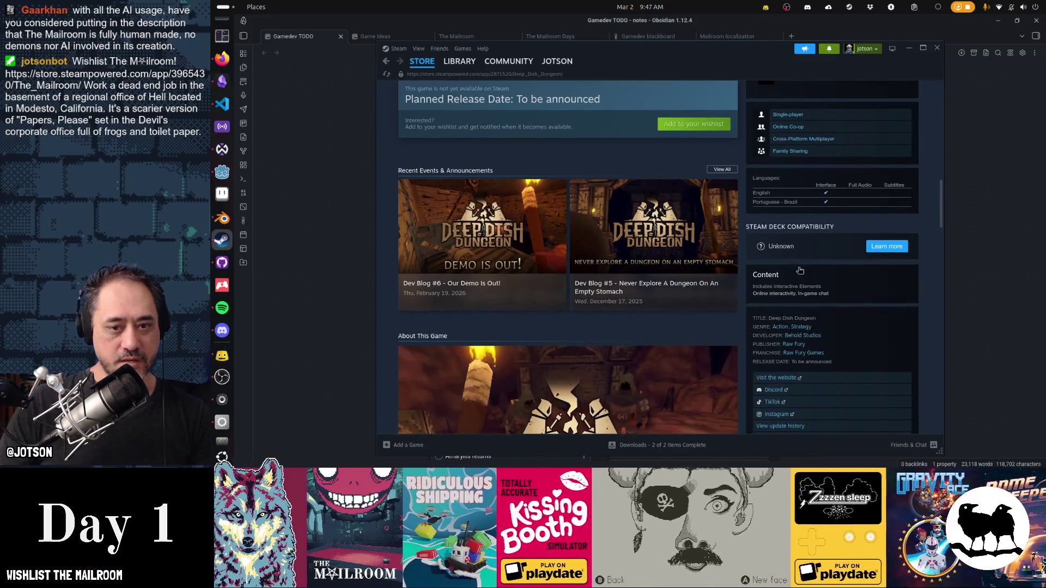
{"action": "scroll", "coordinate": [843, 292], "scroll_direction": "down", "scroll_amount": 3}
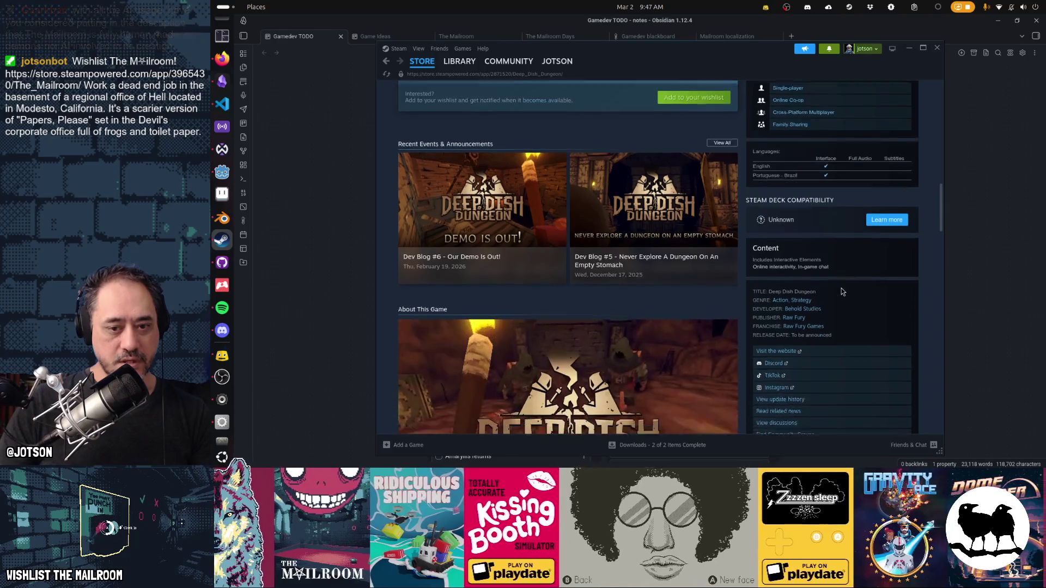
{"action": "scroll", "coordinate": [842, 292], "scroll_direction": "down", "scroll_amount": 4}
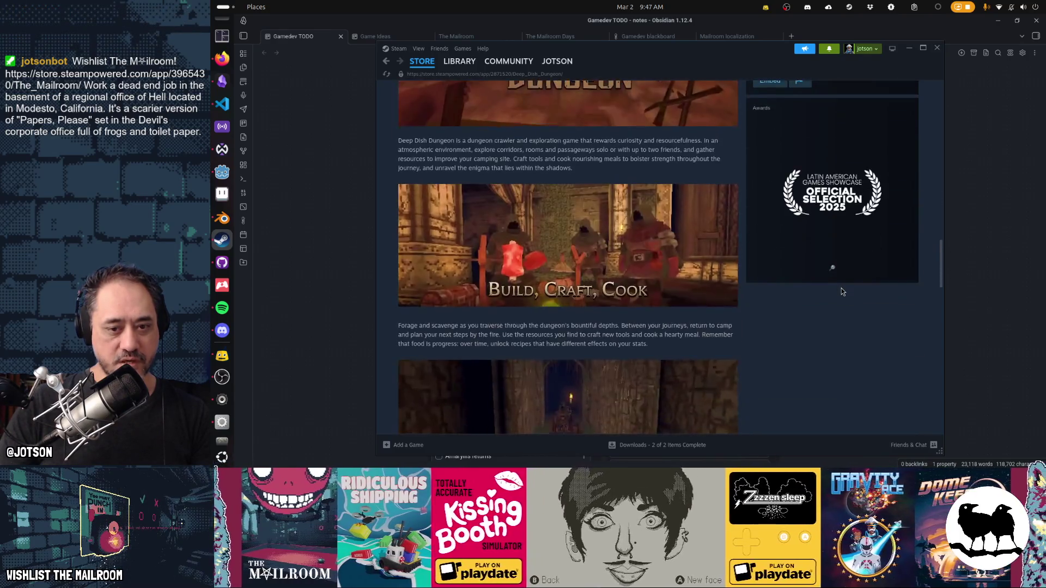
{"action": "scroll", "coordinate": [842, 291], "scroll_direction": "up", "scroll_amount": 10}
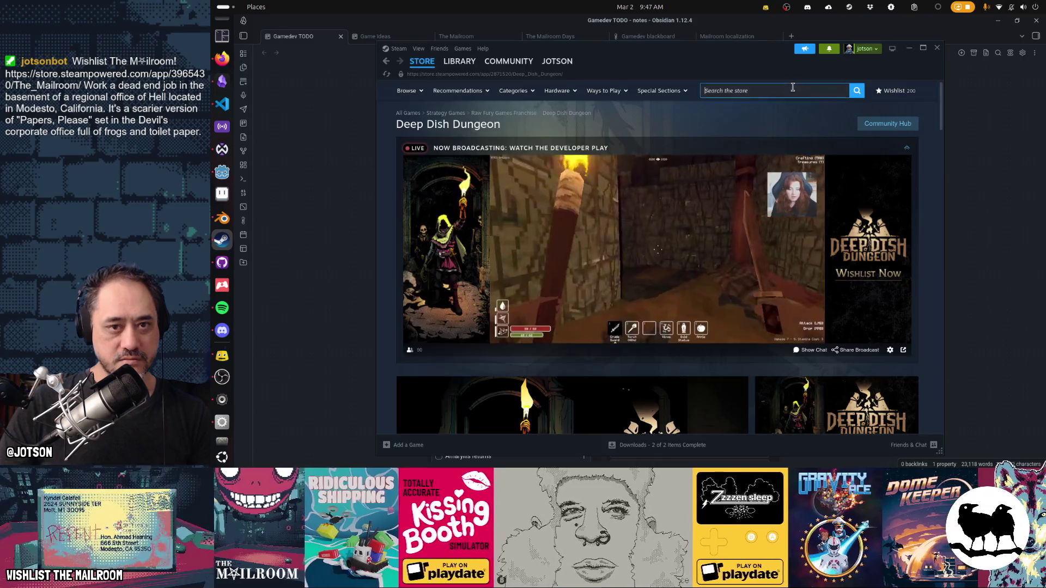
- Search the store for 'the mailroom', open its page and browse the demo and Coming soon details
{"action": "left_click", "coordinate": [793, 88]}
{"action": "type", "text": "the mailroom"}
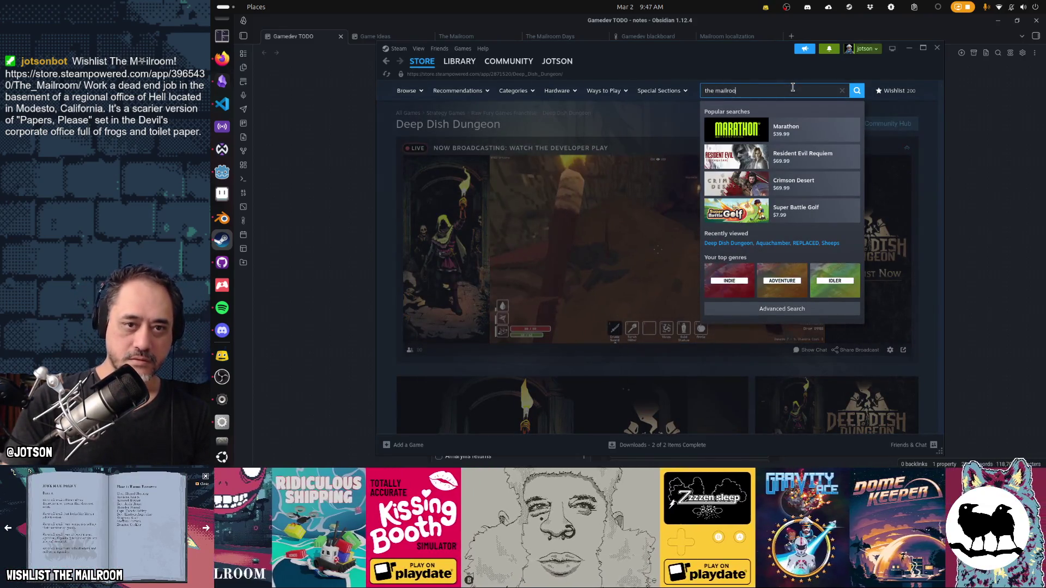
{"action": "left_click", "coordinate": [815, 129]}
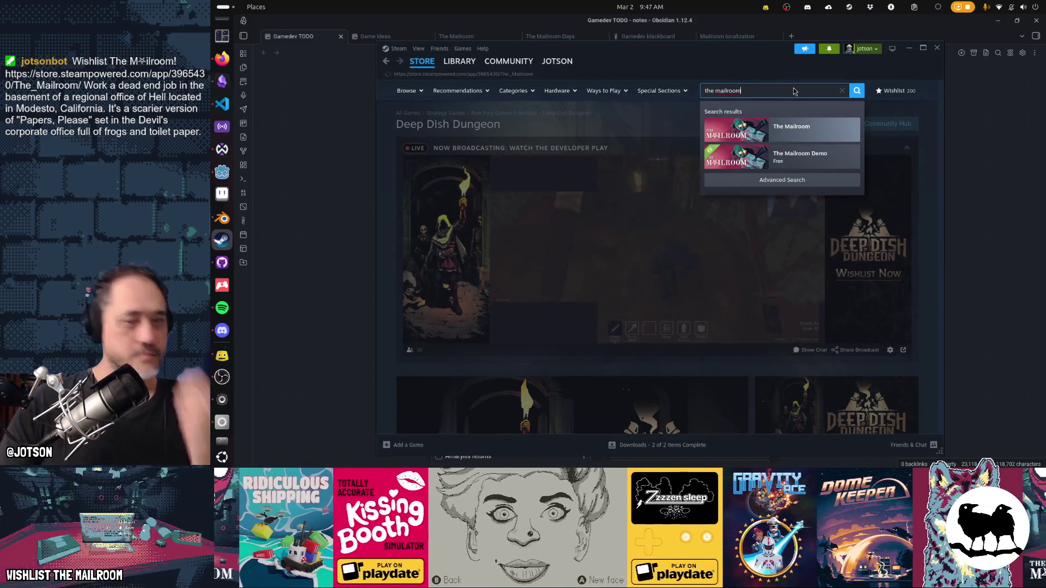
{"action": "scroll", "coordinate": [835, 160], "scroll_direction": "down", "scroll_amount": 10}
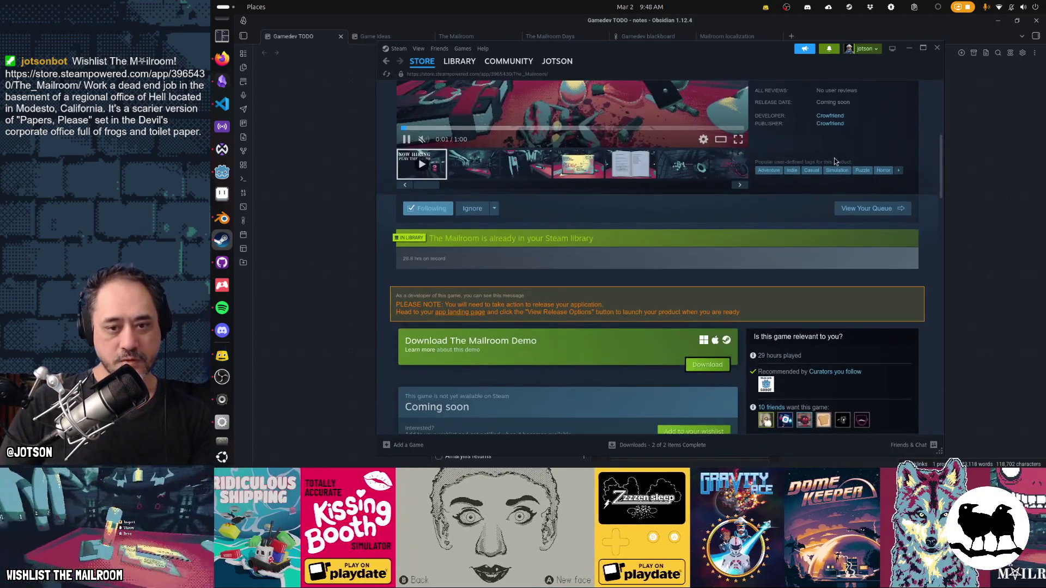
{"action": "scroll", "coordinate": [835, 160], "scroll_direction": "down", "scroll_amount": 5}
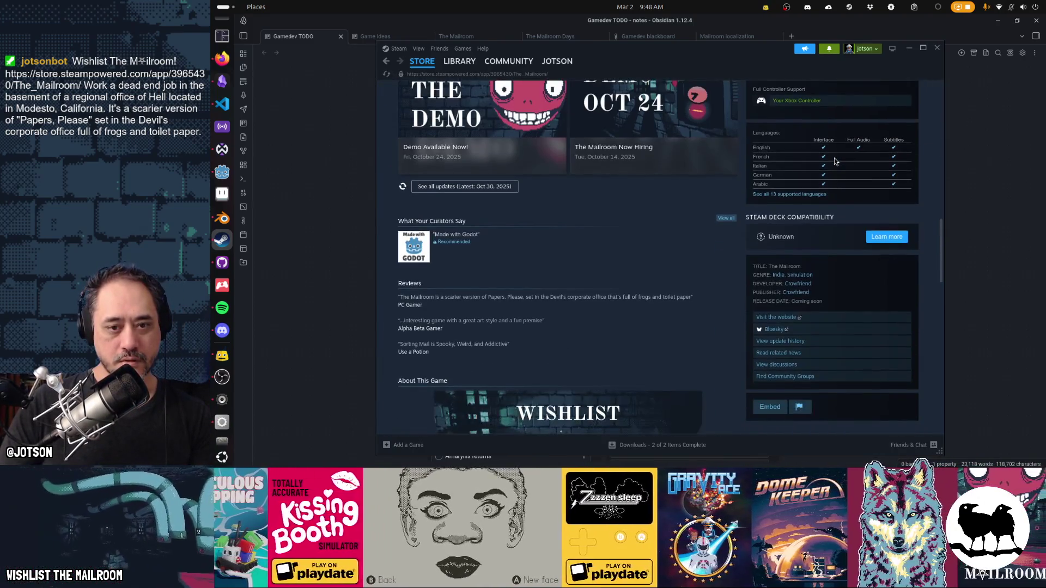
{"action": "scroll", "coordinate": [835, 160], "scroll_direction": "down", "scroll_amount": 5}
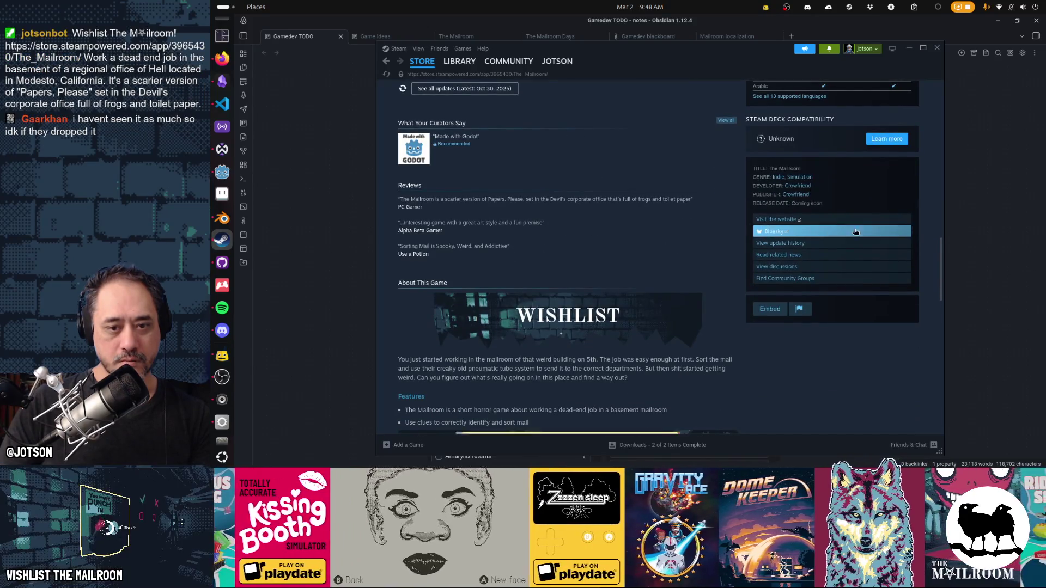
{"action": "scroll", "coordinate": [861, 233], "scroll_direction": "down", "scroll_amount": 6}
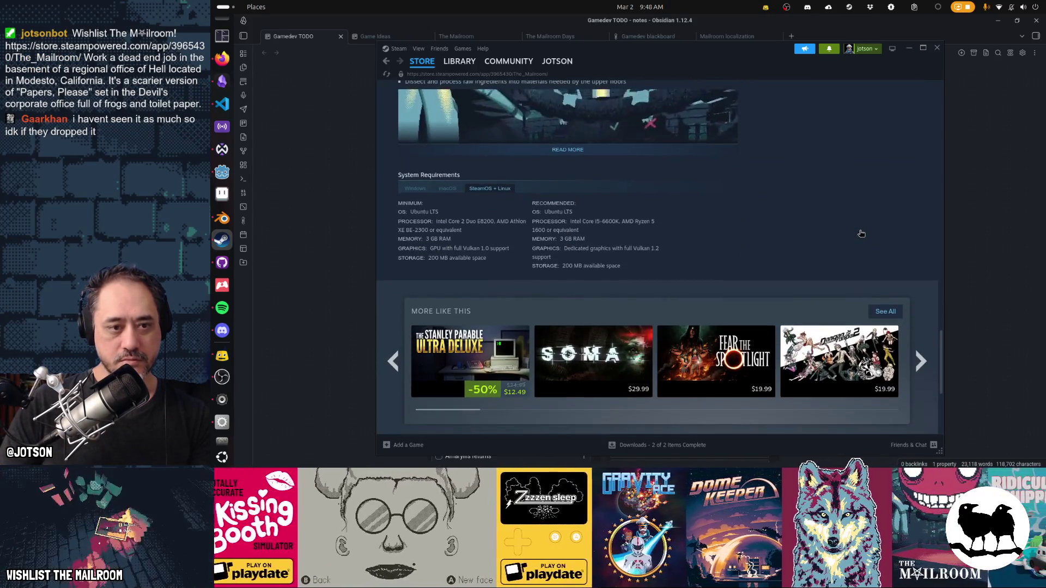
{"action": "scroll", "coordinate": [861, 234], "scroll_direction": "up", "scroll_amount": 10}
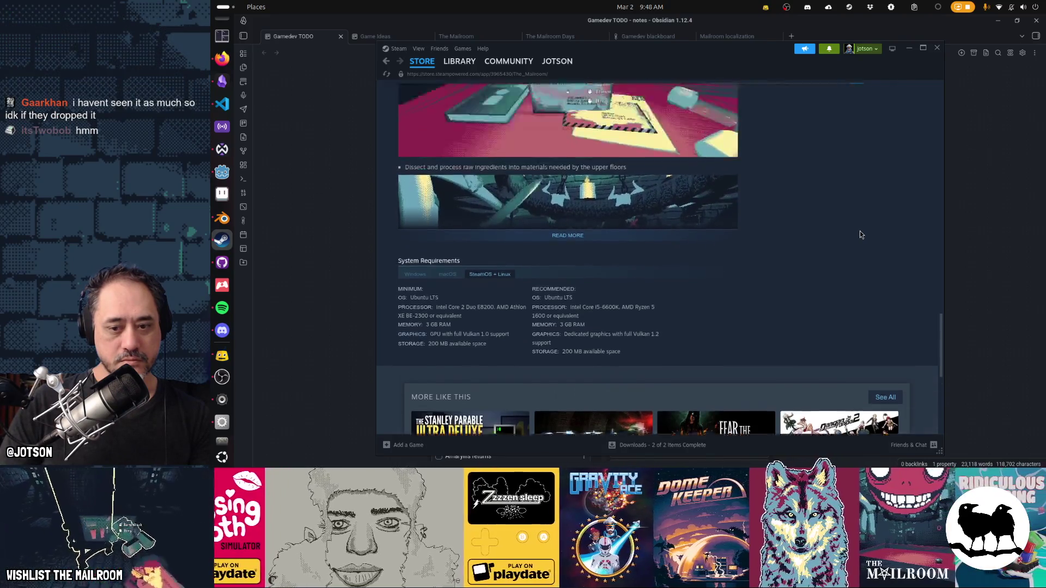
{"action": "scroll", "coordinate": [861, 235], "scroll_direction": "up", "scroll_amount": 5}
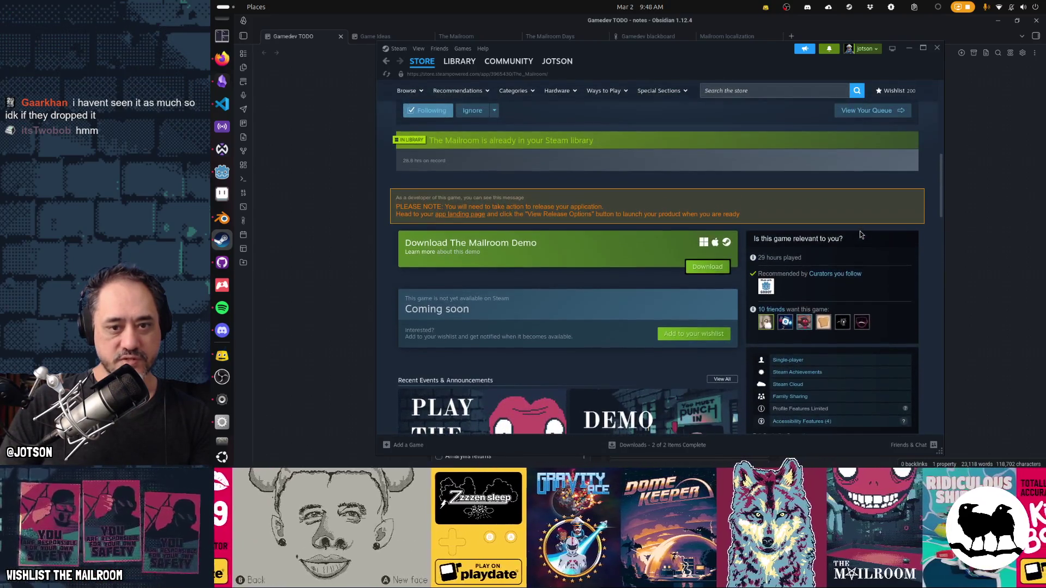
{"action": "scroll", "coordinate": [860, 235], "scroll_direction": "down", "scroll_amount": 2}
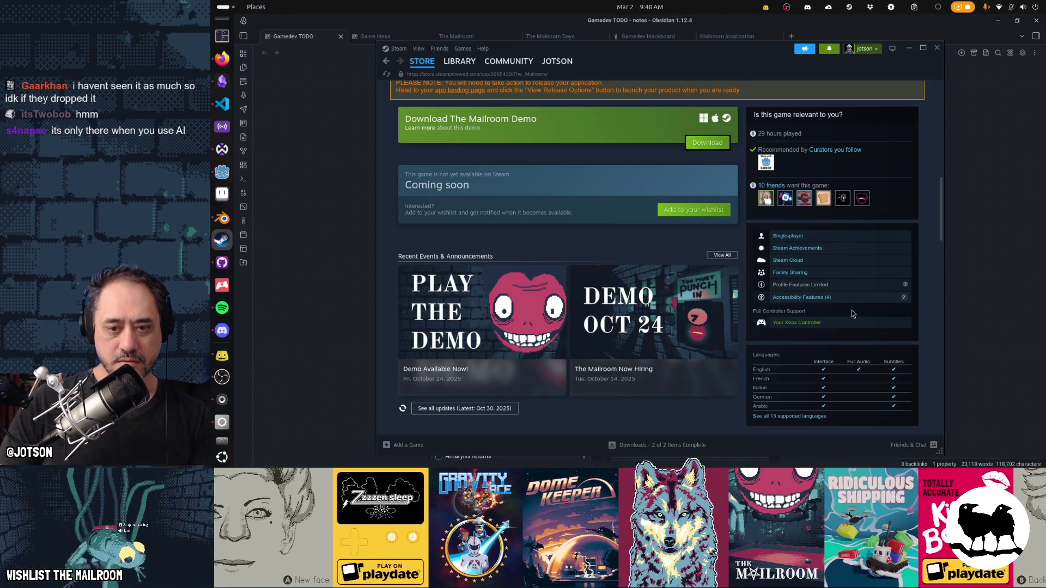
{"action": "scroll", "coordinate": [852, 315], "scroll_direction": "down", "scroll_amount": 2}
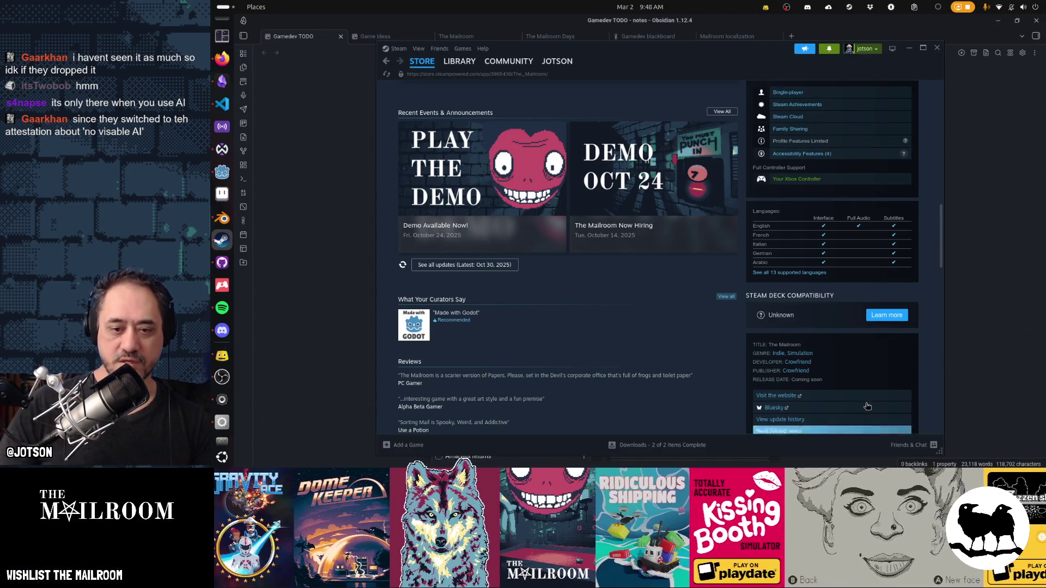
- Return The Mailroom store page to the top, move Steam aside, and bring back Obsidian's Gamedev TODO board
{"action": "scroll", "coordinate": [815, 345], "scroll_direction": "down", "scroll_amount": 3}
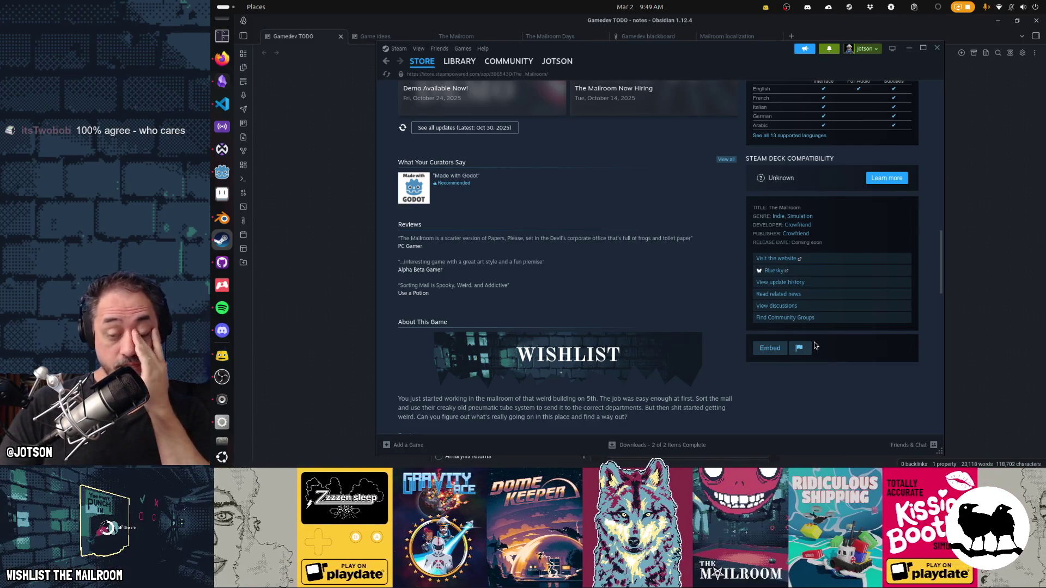
{"action": "scroll", "coordinate": [815, 346], "scroll_direction": "up", "scroll_amount": 15}
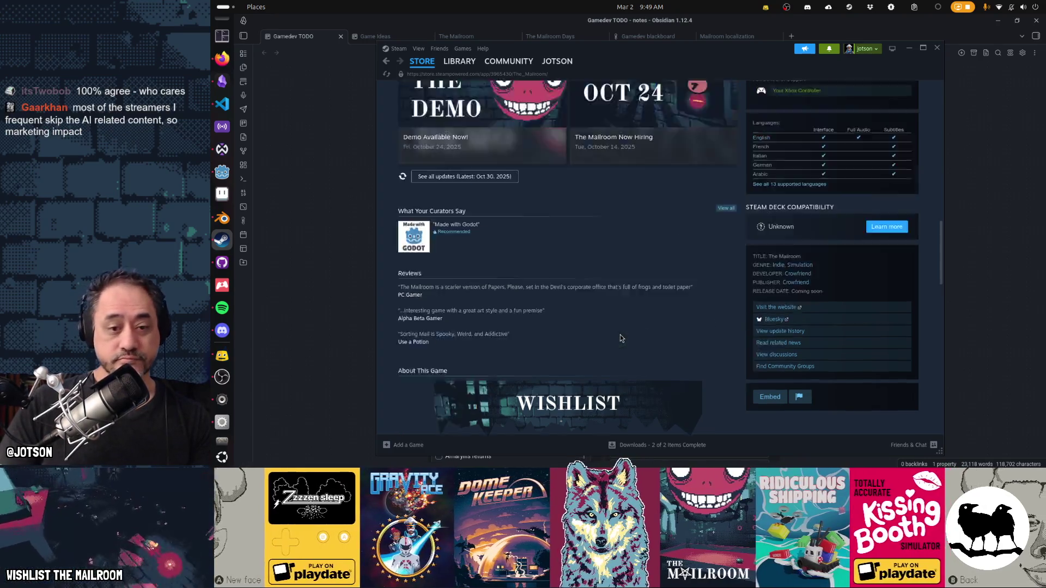
{"action": "left_click_drag", "start_coordinate": [739, 61], "coordinate": [728, 53]}
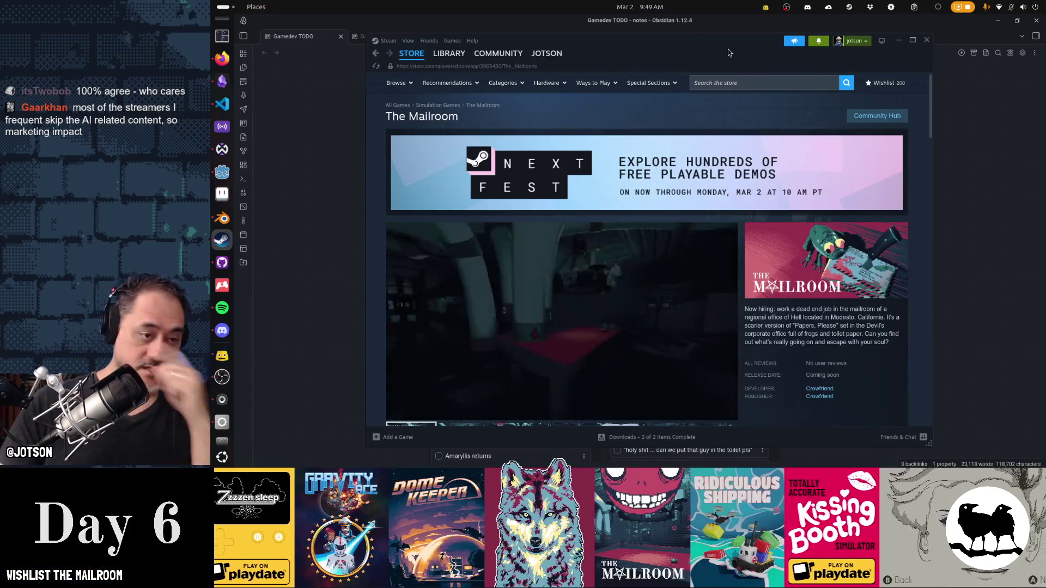
{"action": "left_click", "coordinate": [1023, 197]}
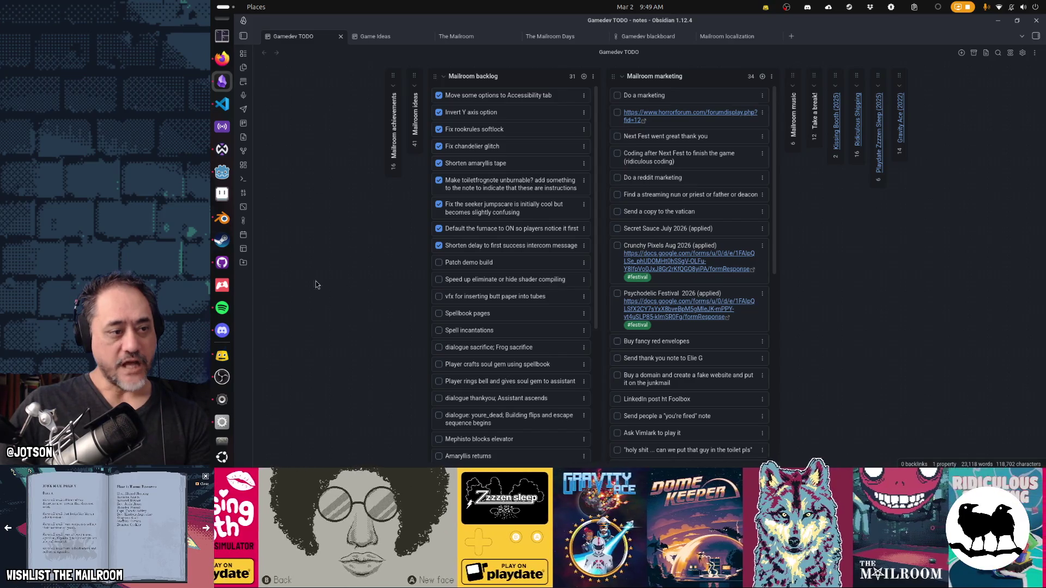
{"action": "left_click", "coordinate": [222, 262]}
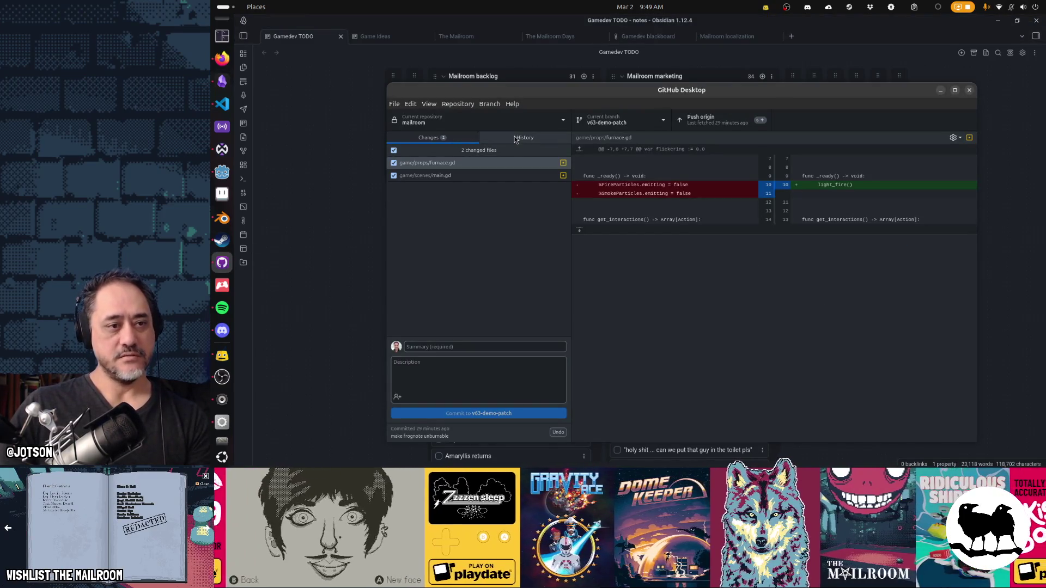
- Commit only the furnace change to v63-demo-patch as 'default furnace on', leaving main.gd out
{"action": "left_click", "coordinate": [394, 175]}
{"action": "left_click", "coordinate": [490, 176]}
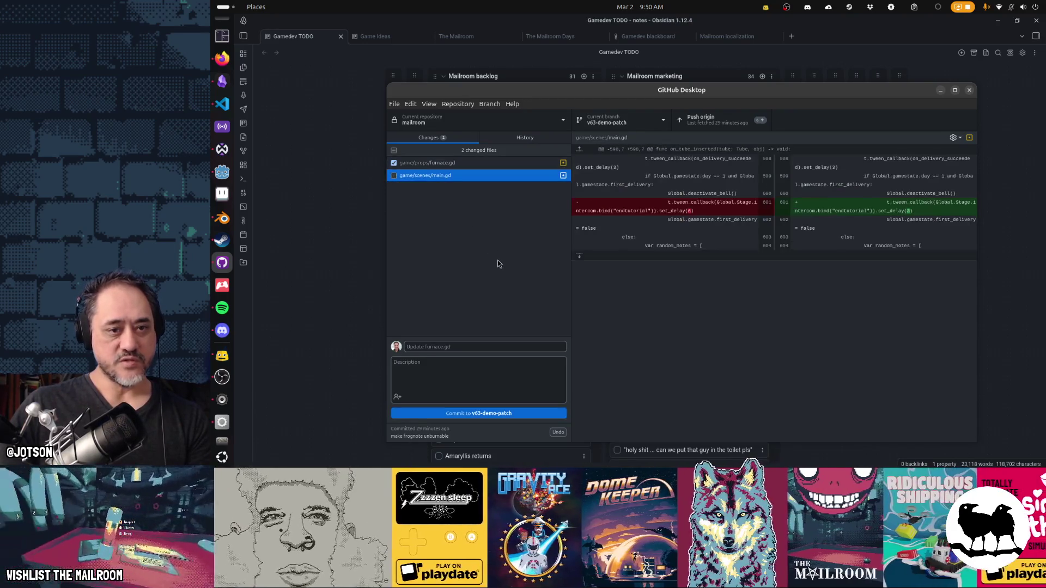
{"action": "left_click", "coordinate": [493, 348]}
{"action": "type", "text": "default furnace o"}
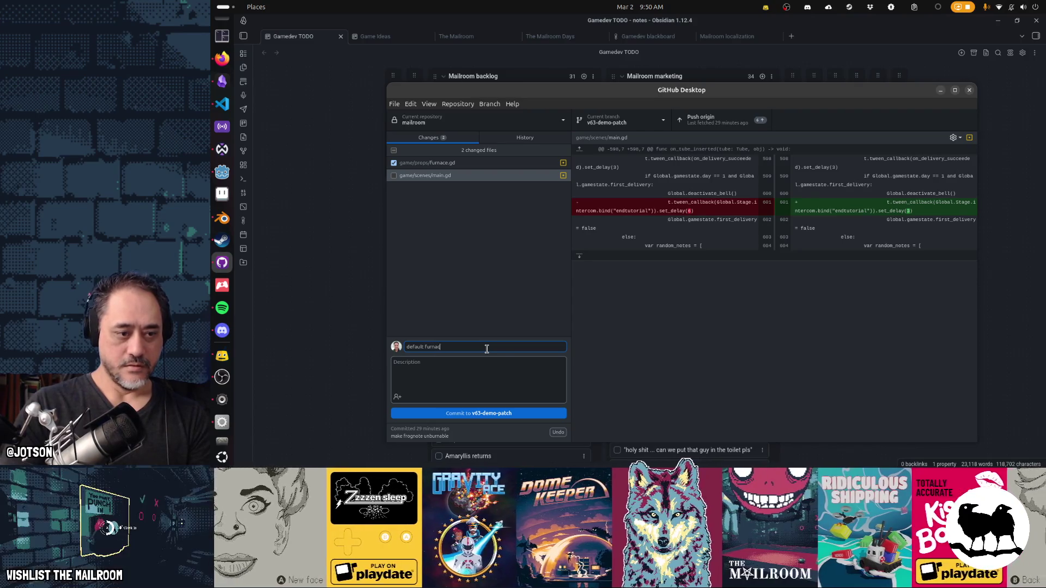
{"action": "type", "text": "n"}
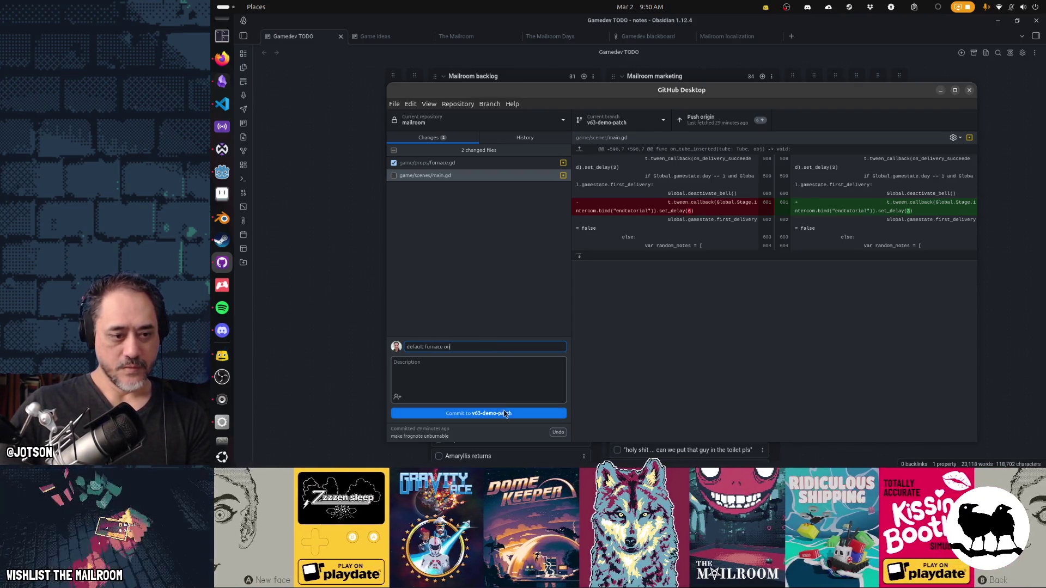
{"action": "left_click", "coordinate": [497, 413]}
- Commit main.gd as 'shorten end tutorial delay message' and push the commits to origin
{"action": "left_click", "coordinate": [394, 163]}
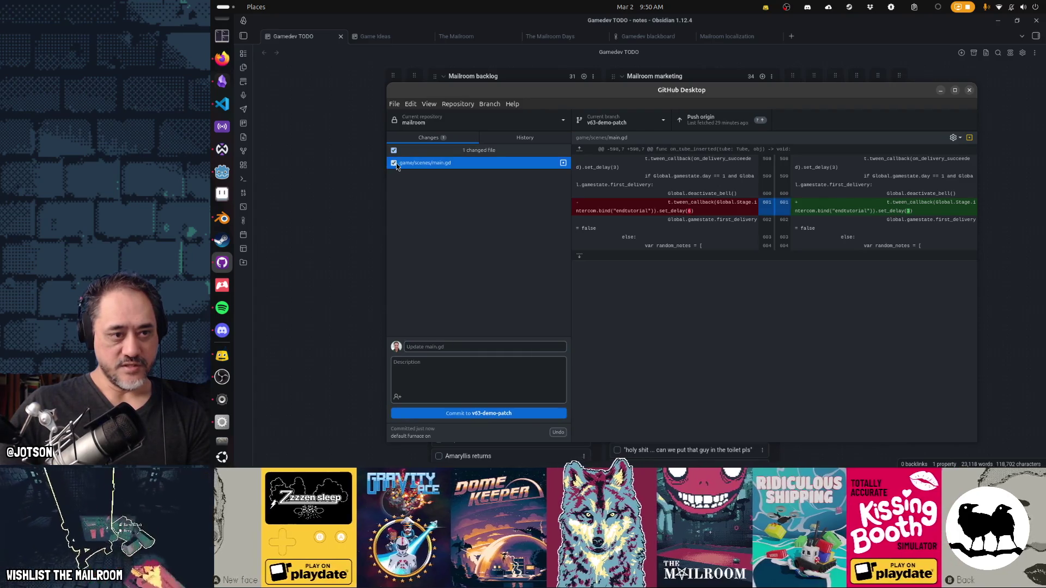
{"action": "left_click", "coordinate": [497, 346]}
{"action": "type", "text": "shorten end tutorial delay message"}
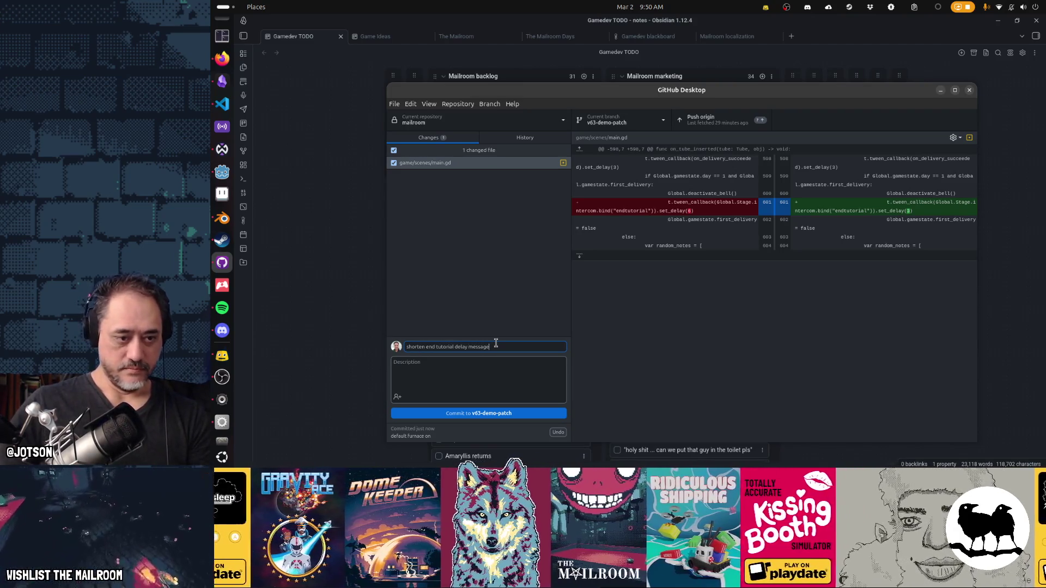
{"action": "key", "text": "ctrl+Return"}
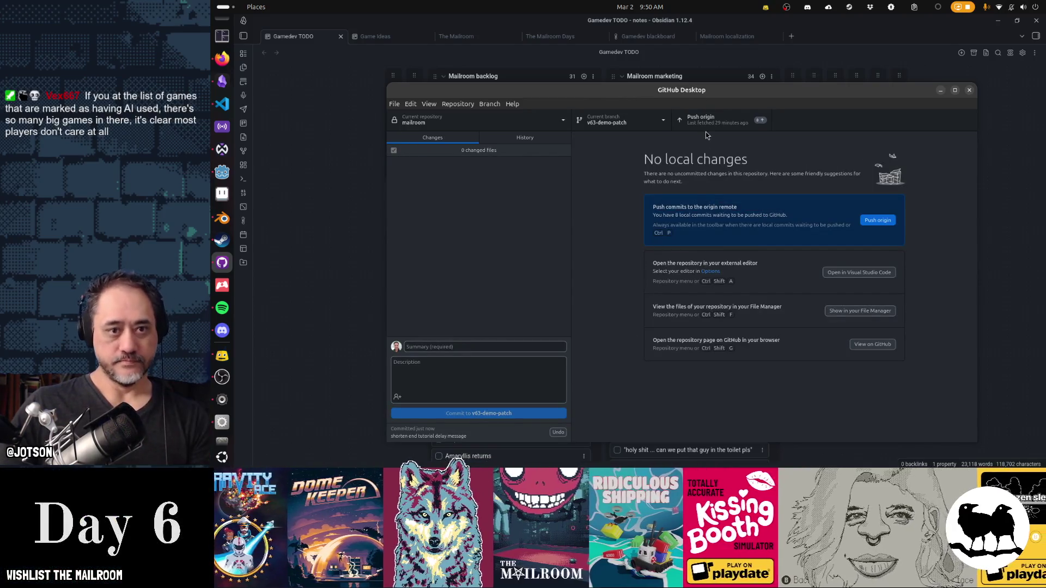
{"action": "left_click", "coordinate": [702, 120]}
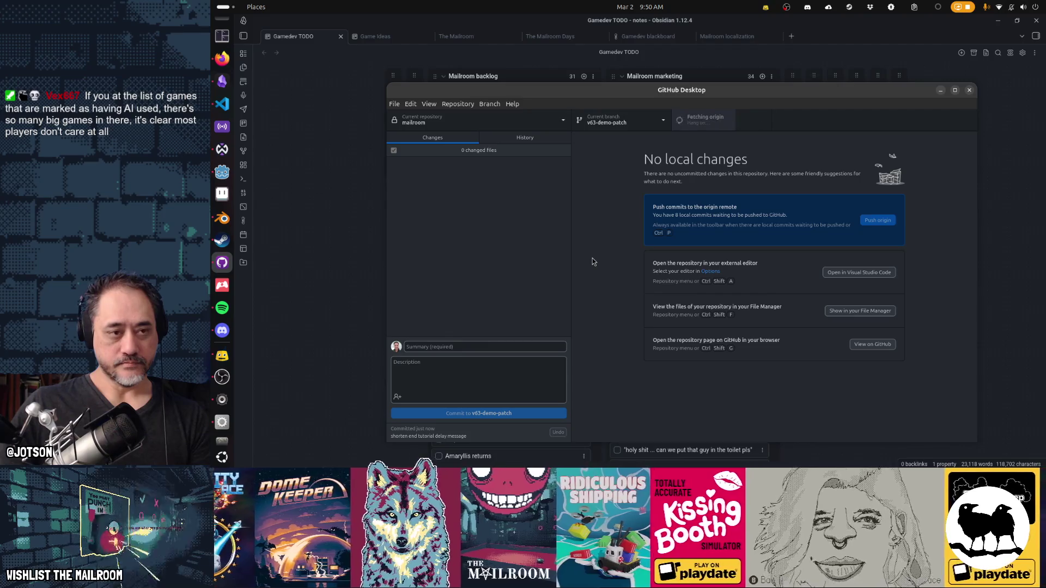
- In a new terminal, run build/tag from the mailroom folder, which aborts with 'not on main'
{"action": "key", "text": "ctrl+alt+t"}
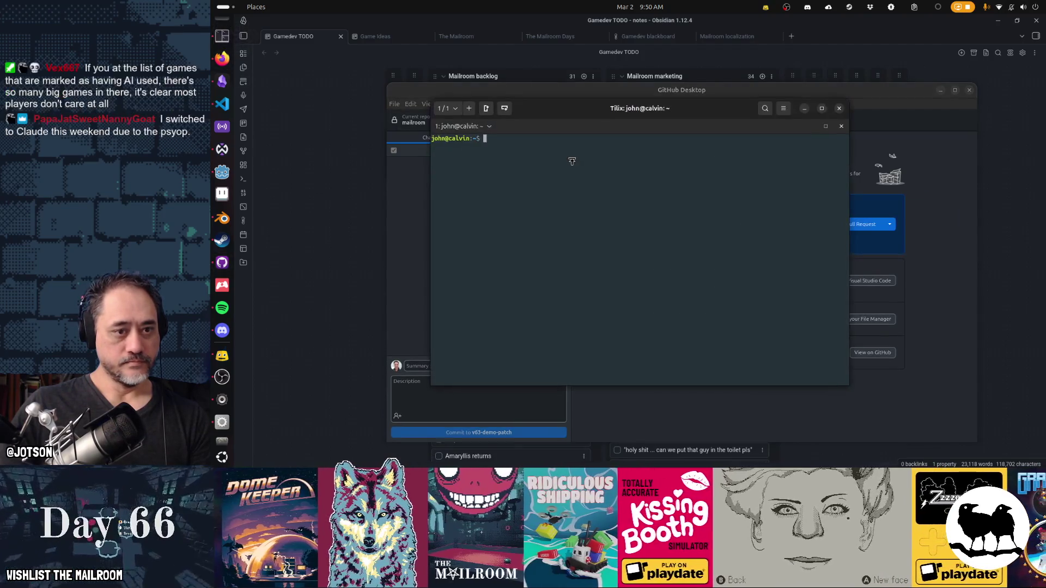
{"action": "type", "text": "cd mailroom/"}
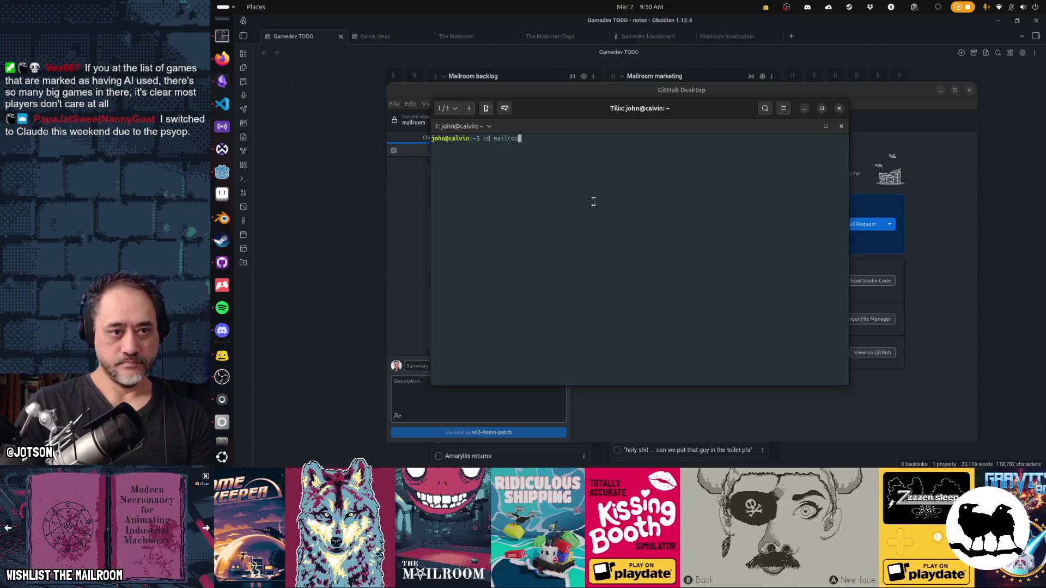
{"action": "key", "text": "Return"}
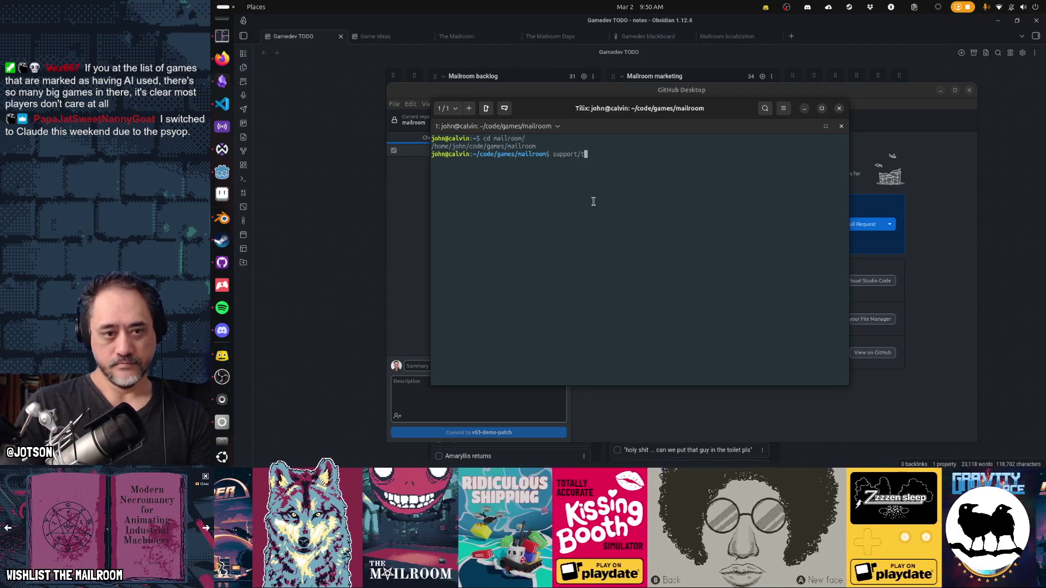
{"action": "type", "text": "g"}
{"action": "key", "text": "Return"}
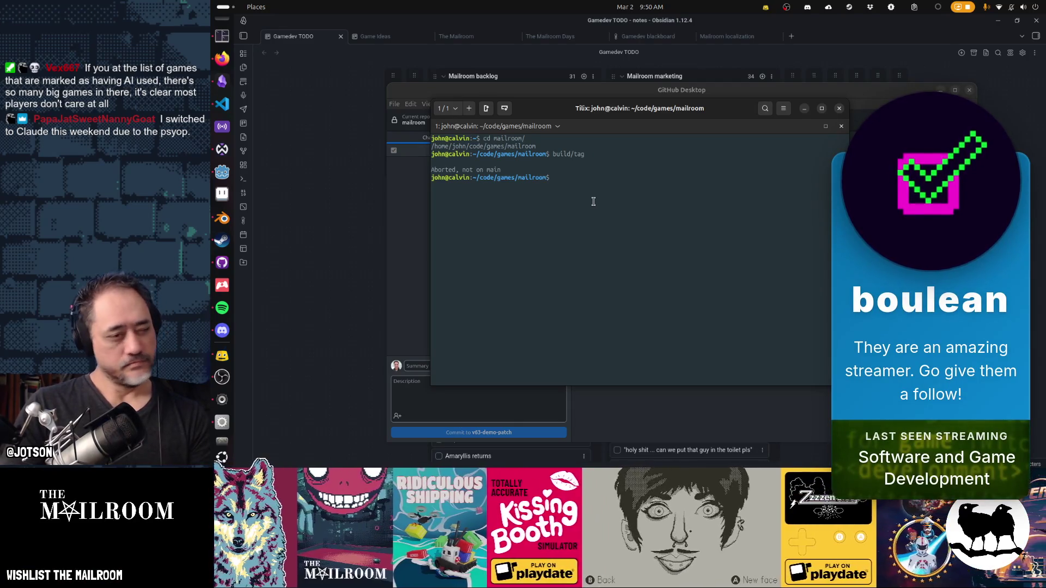
- Delete the main-branch check from build/tag in vim and save with :wq
{"action": "type", "text": "vi"}
{"action": "type", "text": "/tag"}
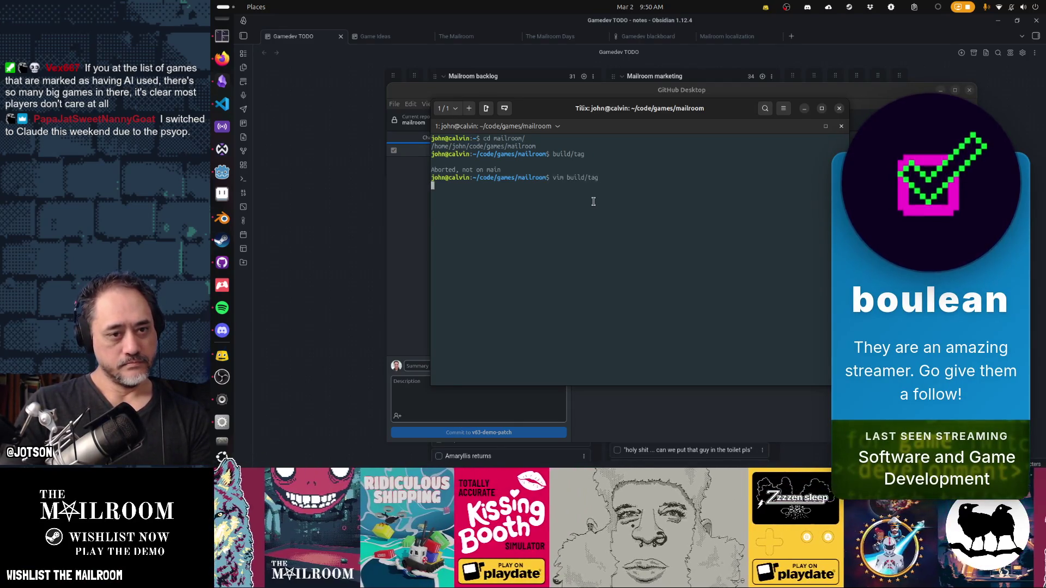
{"action": "key", "text": "Return"}
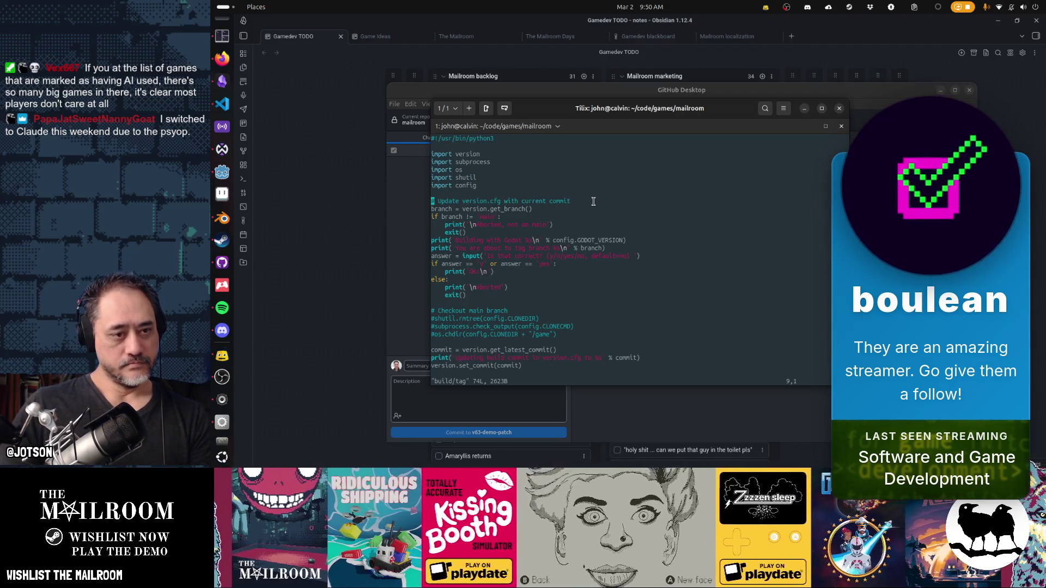
{"action": "key", "text": "j"}
{"action": "key", "text": "j"}
{"action": "key", "text": "j"}
{"action": "key", "text": "d"}
{"action": "key", "text": "d"}
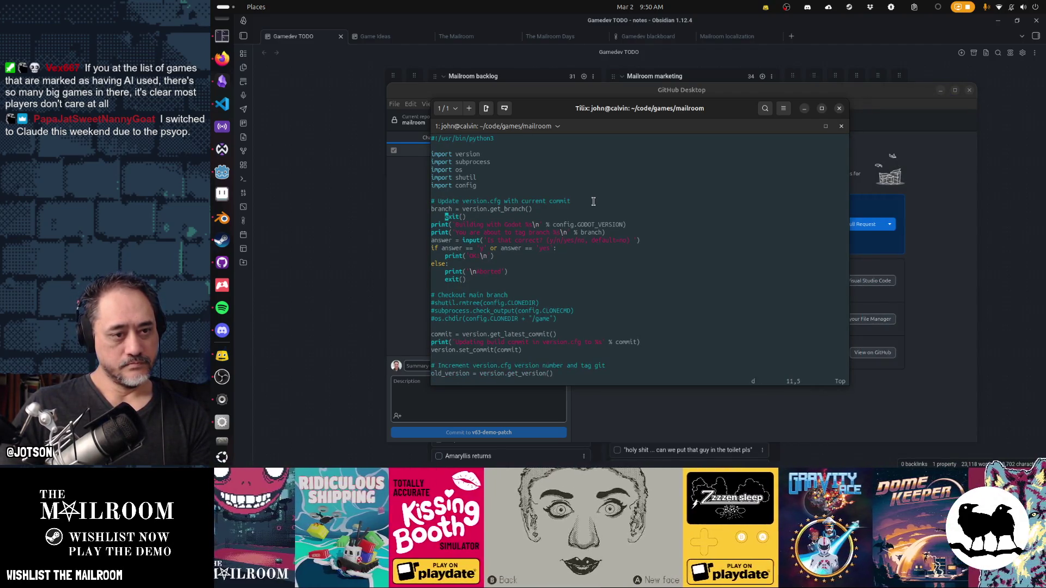
{"action": "type", "text": ":wq"}
{"action": "key", "text": "Return"}
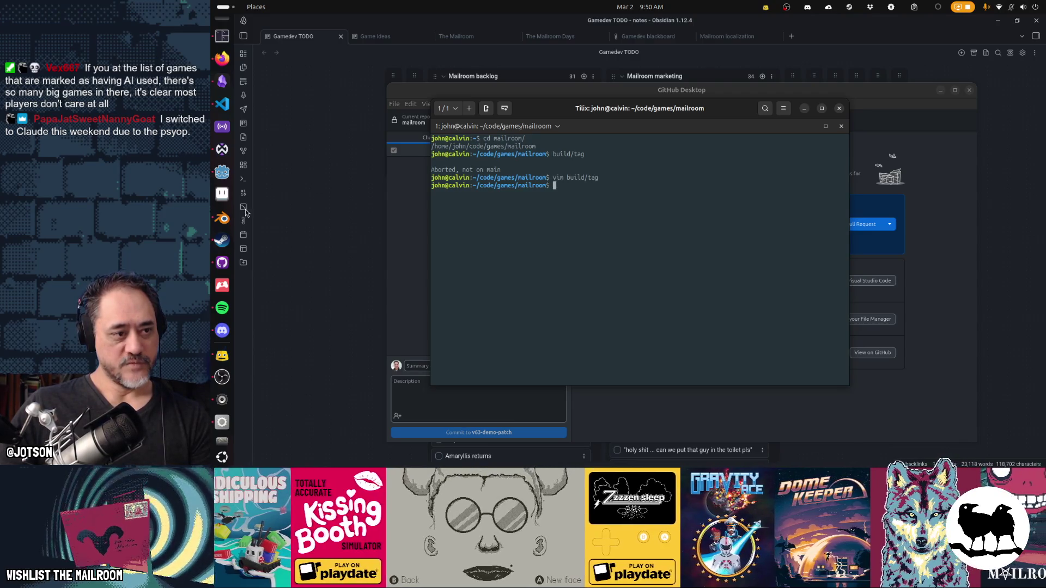
- Commit the build/tag edit to v63-demo-patch as 'ignore branch when building' in GitHub Desktop
{"action": "left_click", "coordinate": [222, 262]}
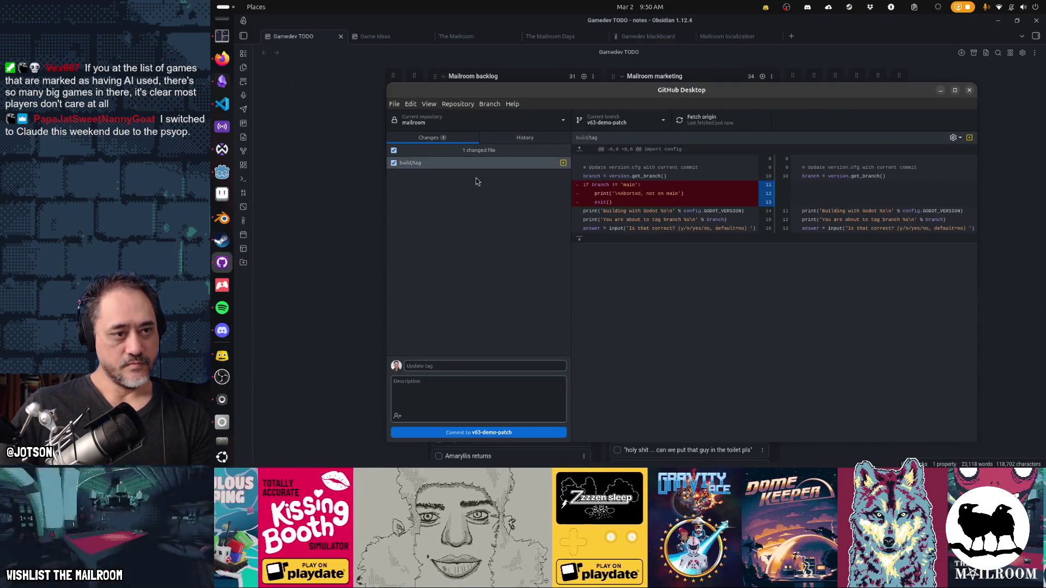
{"action": "left_click", "coordinate": [496, 365]}
{"action": "type", "text": "ignore branch whe"}
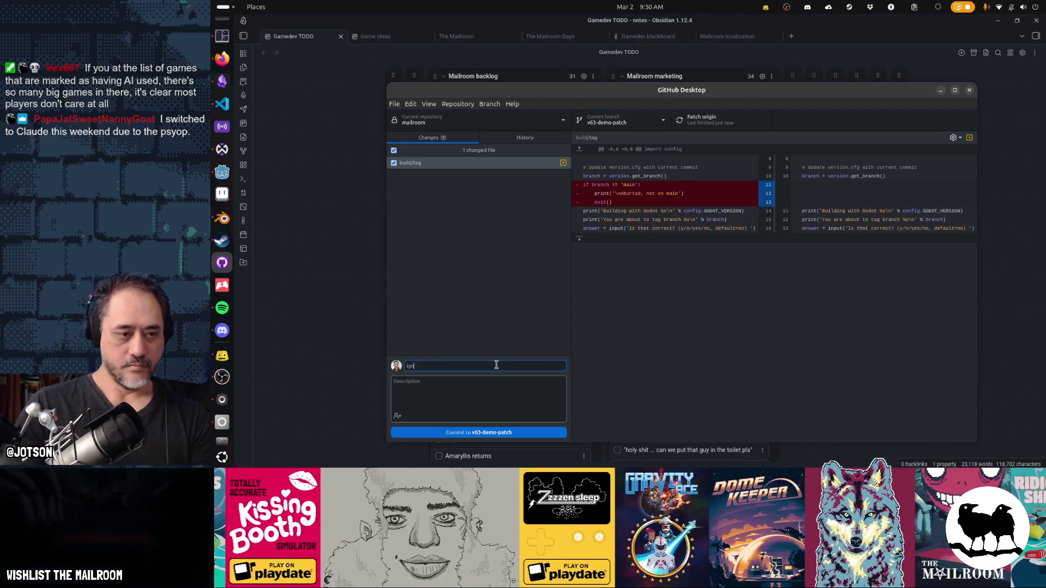
{"action": "type", "text": "n building"}
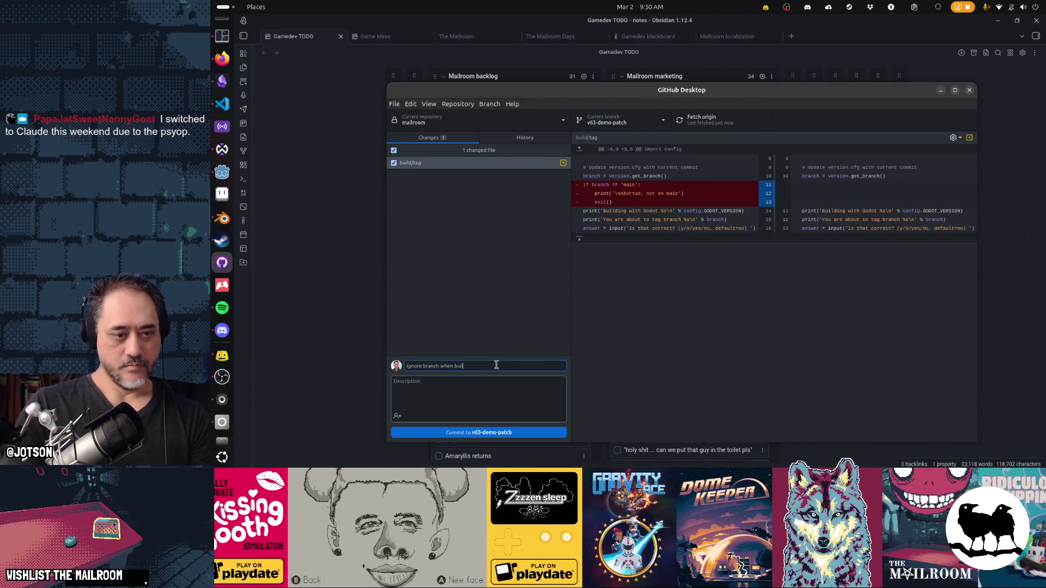
{"action": "left_click", "coordinate": [493, 432]}
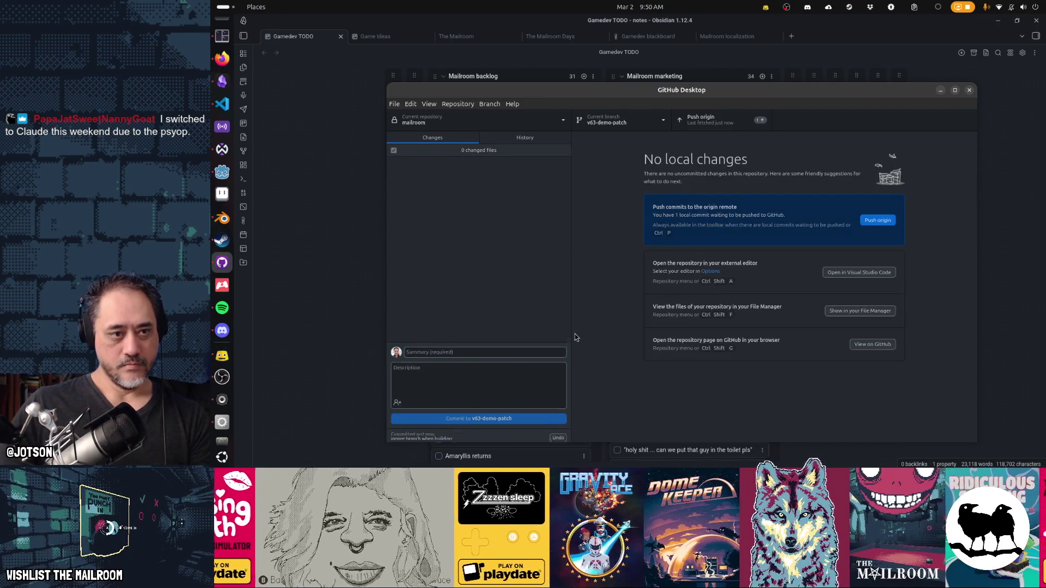
{"action": "left_click", "coordinate": [221, 36]}
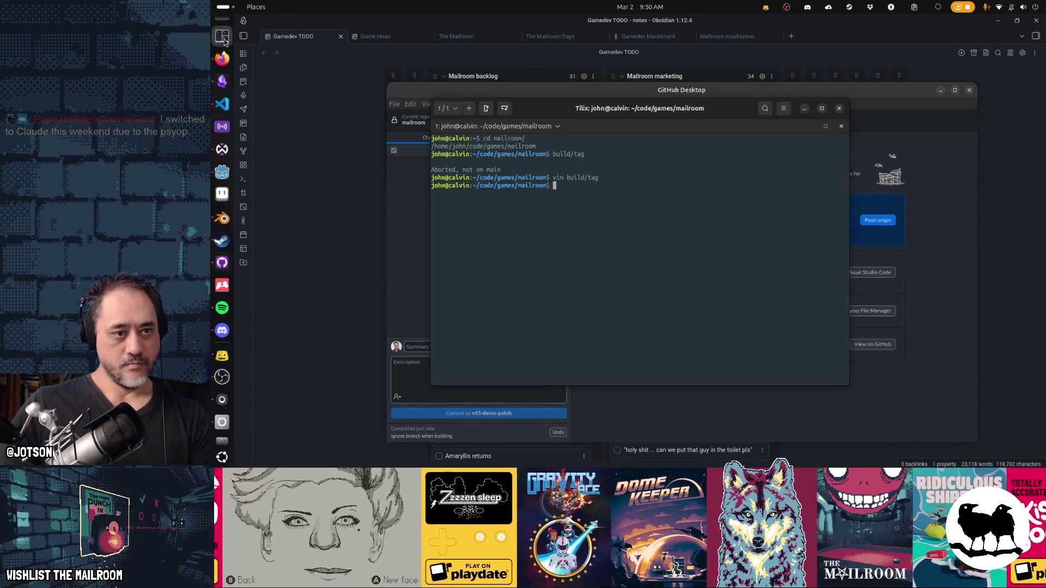
- Rerun build/tag, confirm tagging v65 with y, then interrupt the Linux demo build with Ctrl+C
{"action": "type", "text": "build/tag"}
{"action": "key", "text": "Return"}
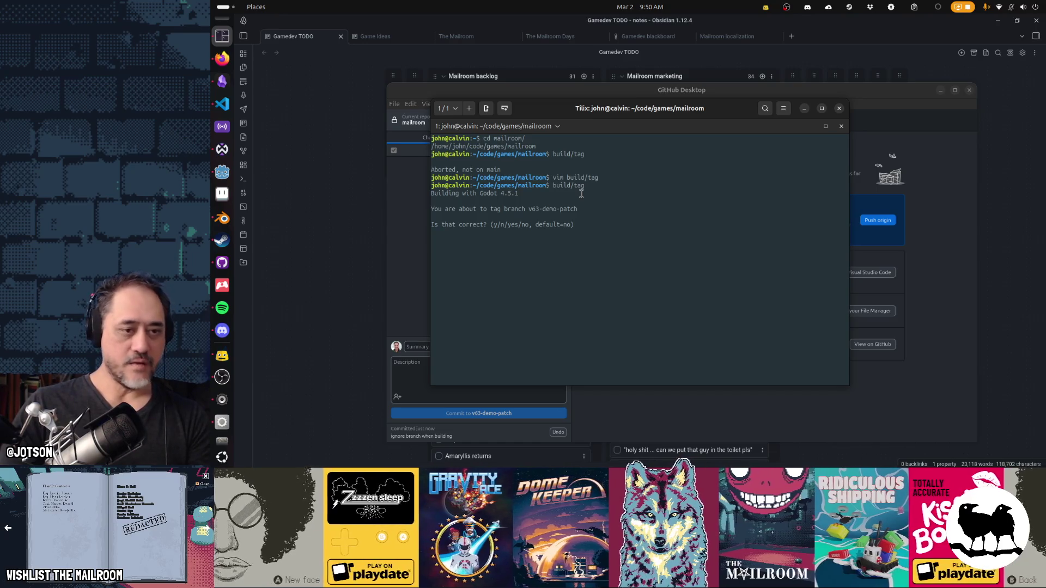
{"action": "type", "text": "y"}
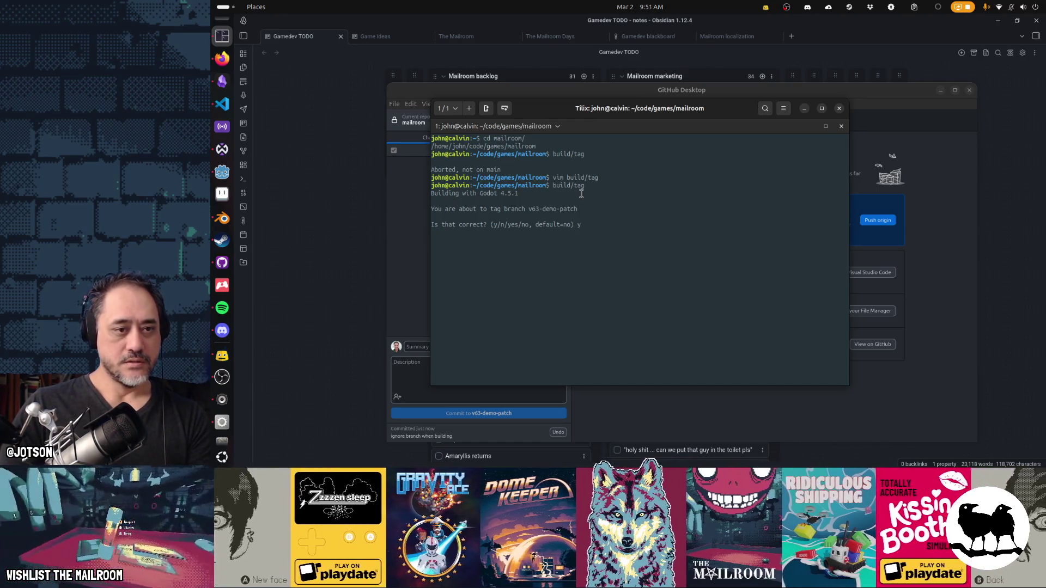
{"action": "key", "text": "Return"}
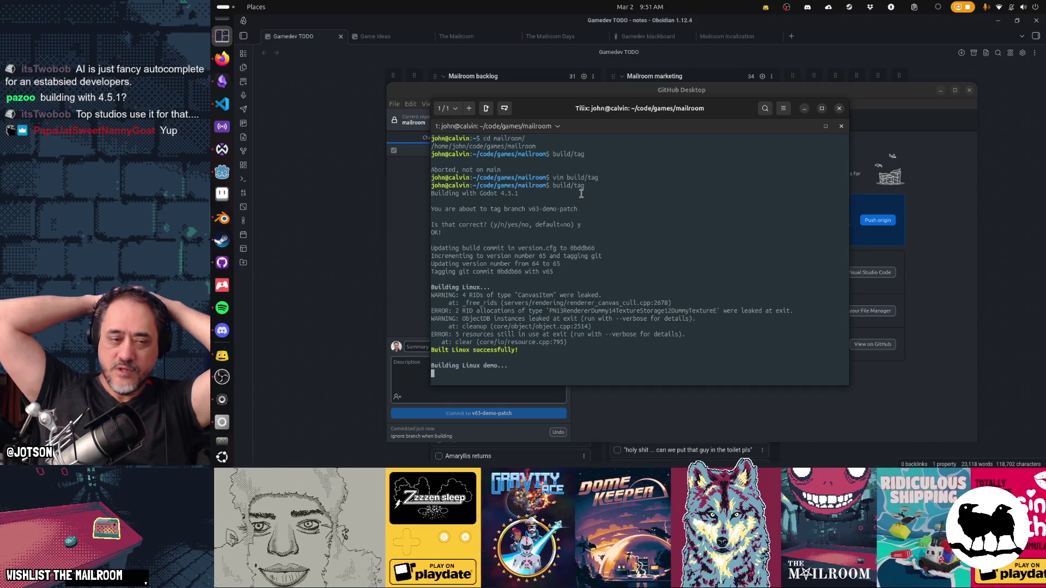
{"action": "key", "text": "ctrl+c"}
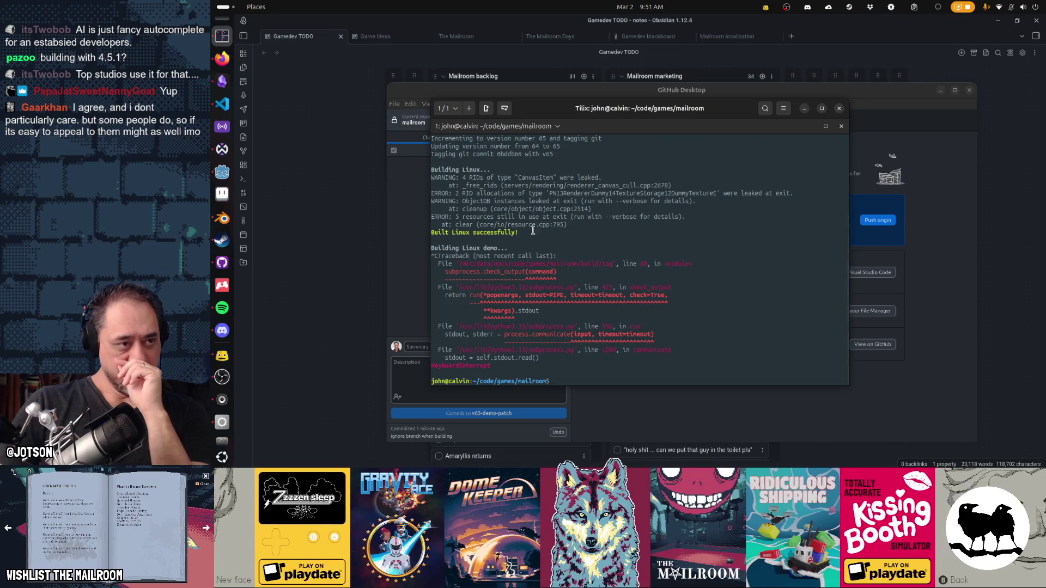
{"action": "left_click", "coordinate": [222, 103]}
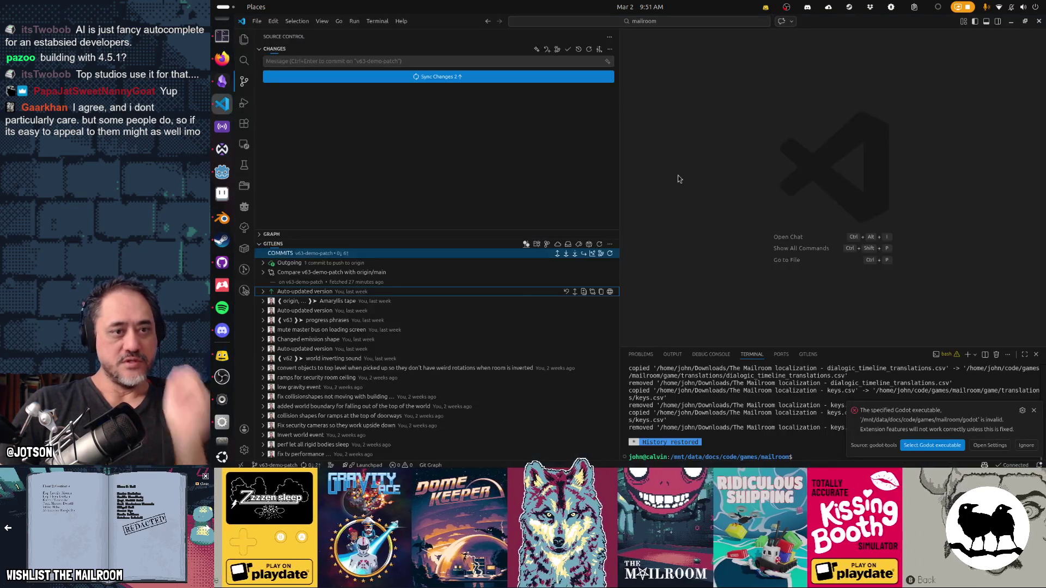
- Open the build/tag script in VS Code via Quick Open
{"action": "key", "text": "ctrl+p"}
{"action": "type", "text": "tag"}
{"action": "key", "text": "Return"}
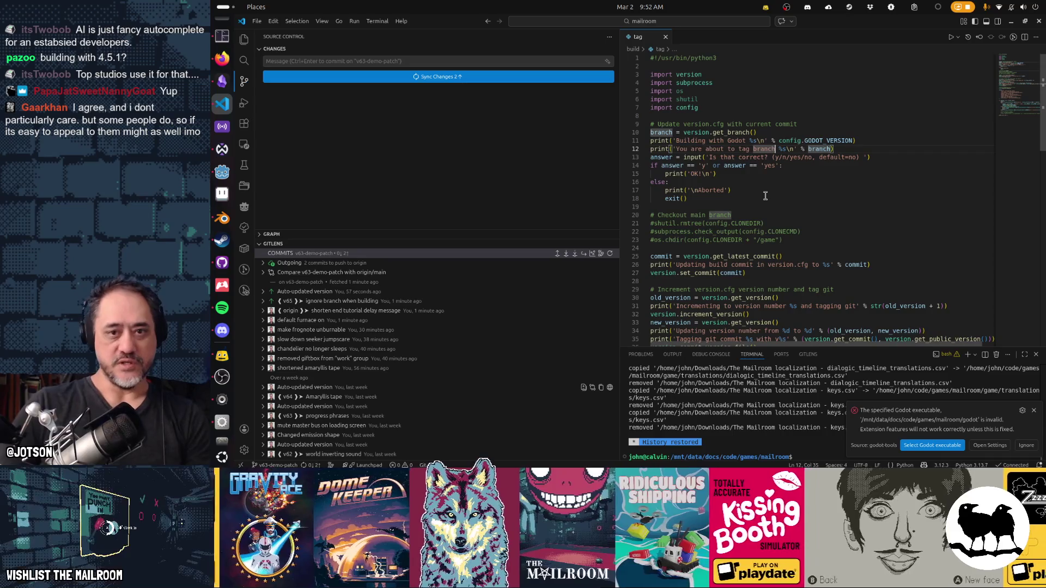
{"action": "mouse_move", "coordinate": [830, 143]}
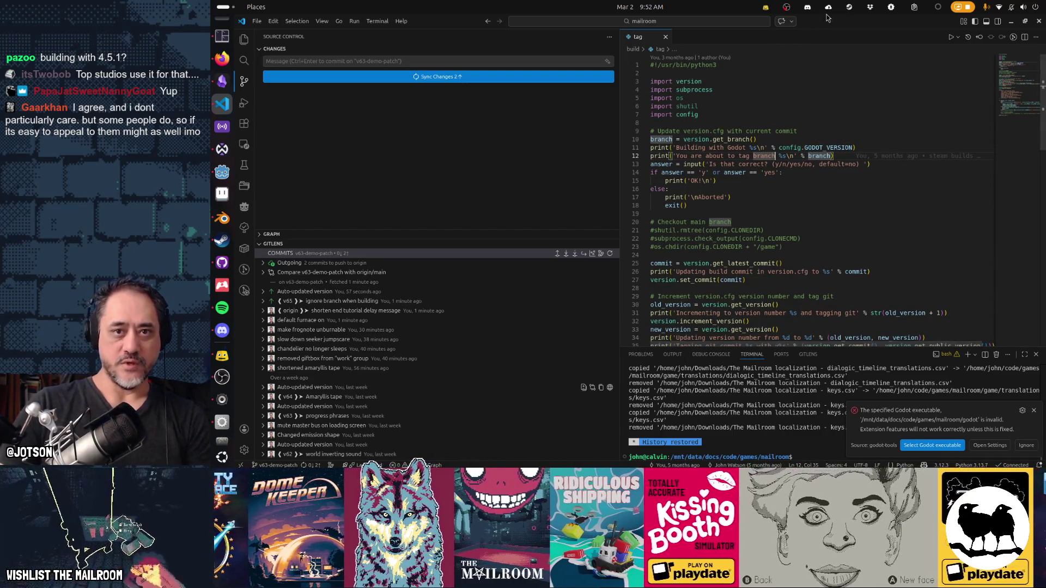
{"action": "key", "text": "alt+Tab"}
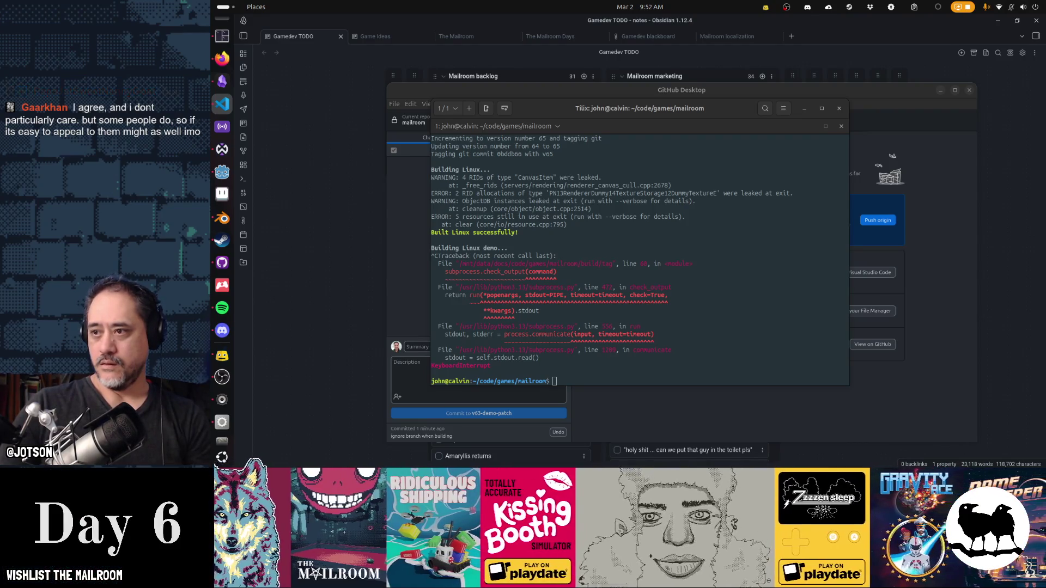
- Check the stable_linux Godot executable path in config.py, then close config.py
{"action": "key", "text": "alt+Tab"}
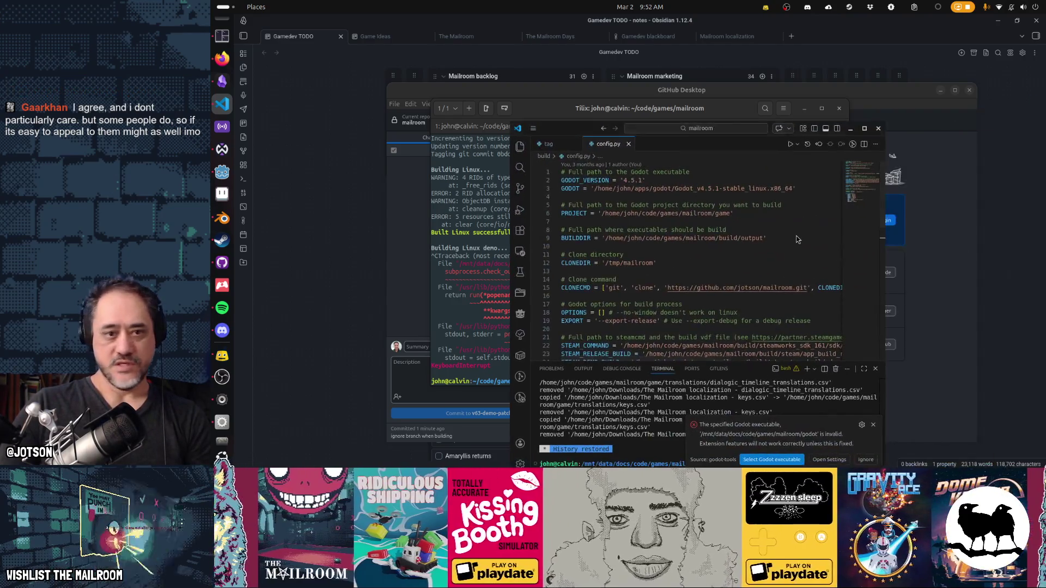
{"action": "double_click", "coordinate": [744, 188]}
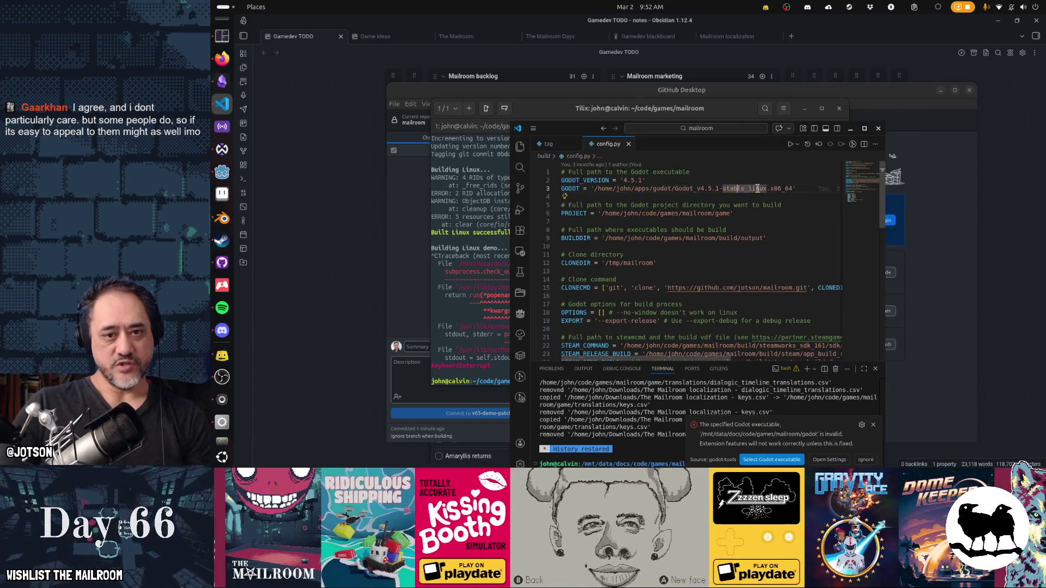
{"action": "left_click", "coordinate": [795, 197]}
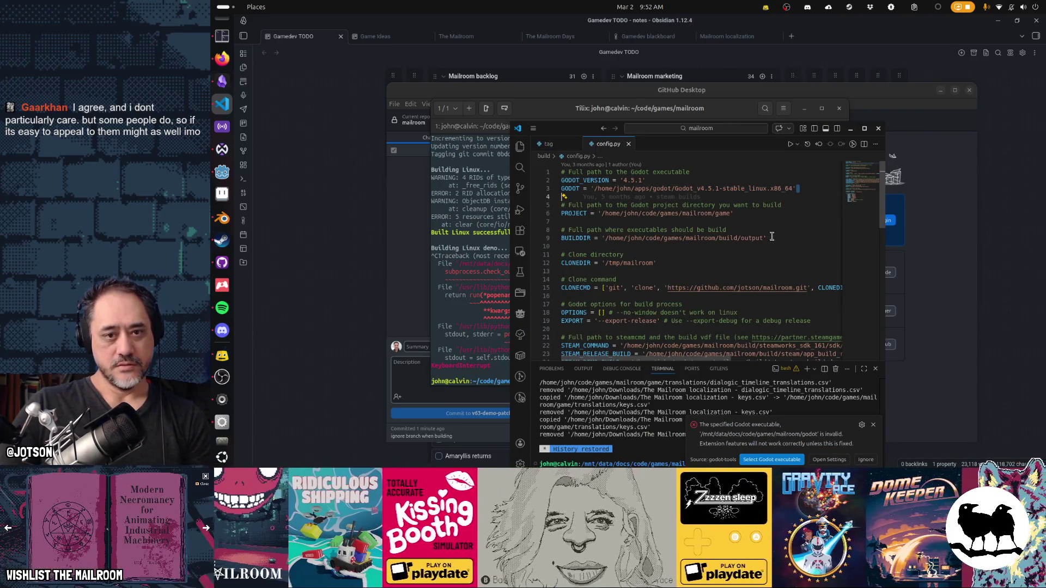
{"action": "key", "text": "ctrl+w"}
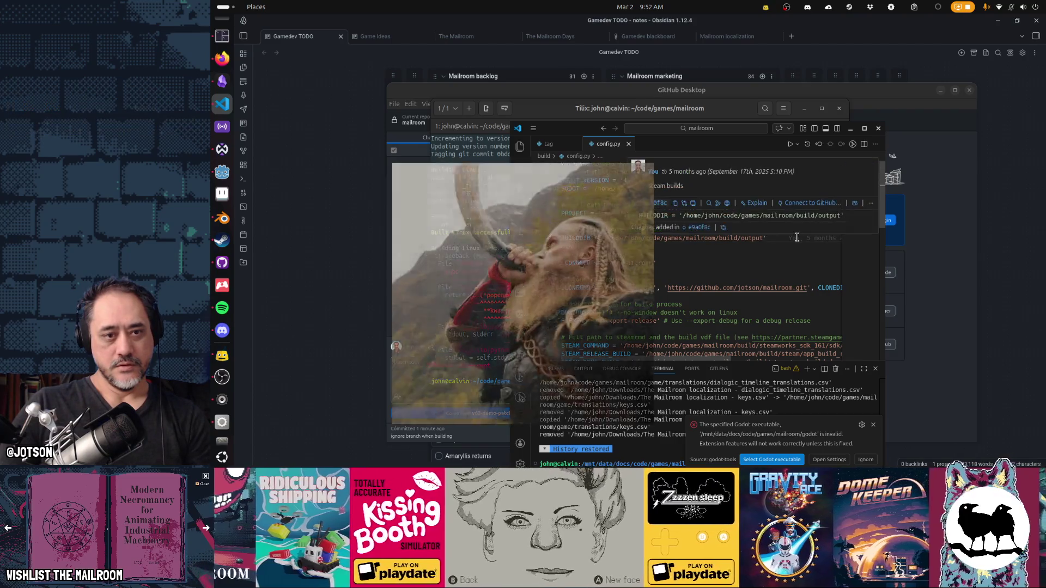
{"action": "left_click_drag", "start_coordinate": [578, 128], "coordinate": [661, 55]}
{"action": "key", "text": "alt+Tab"}
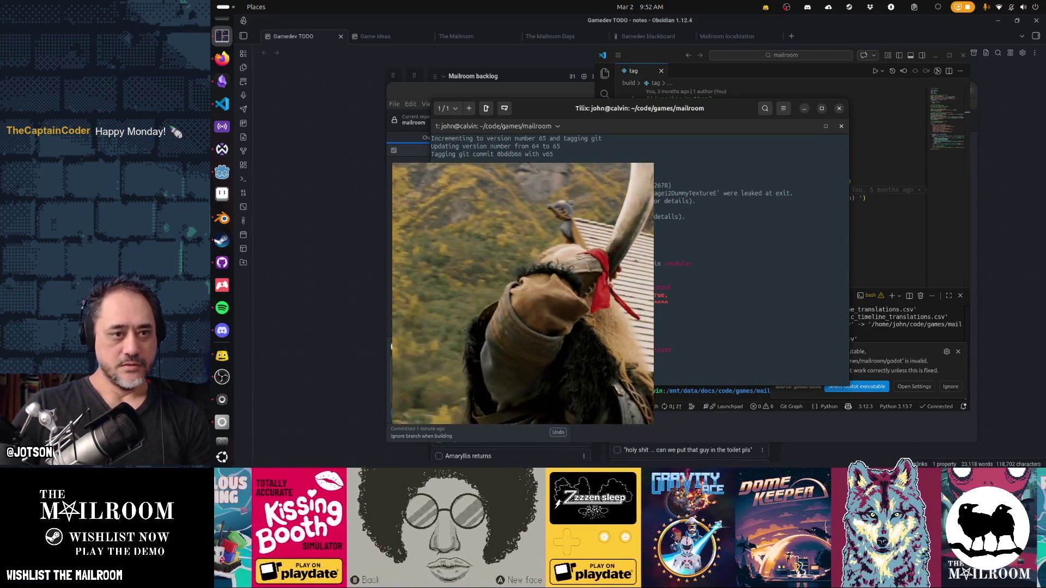
- Rerun build/tag and confirm tagging with y, letting the Windows builds complete into macOS
{"action": "key", "text": "alt+Tab"}
{"action": "key", "text": "Escape"}
{"action": "key", "text": "Return"}
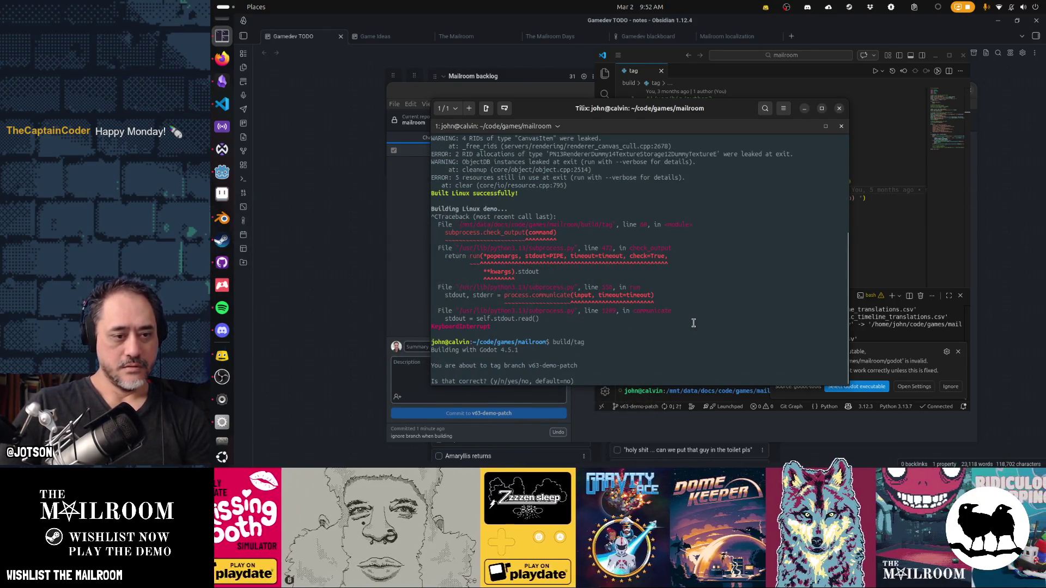
{"action": "type", "text": "y"}
{"action": "key", "text": "Return"}
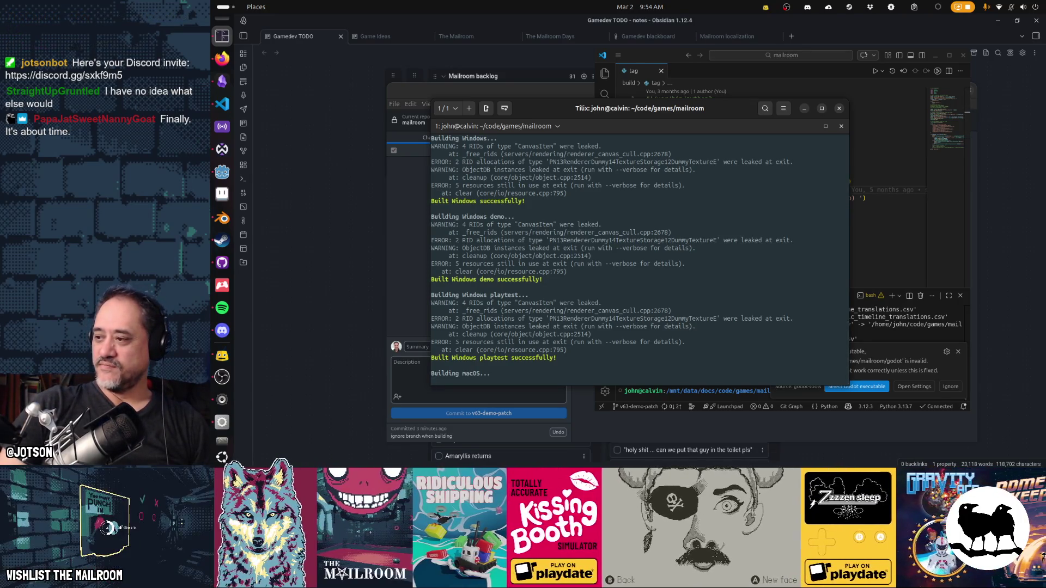
- Scroll back through the build log while the macOS builds finish with 'All done!'
{"action": "left_click", "coordinate": [222, 377]}
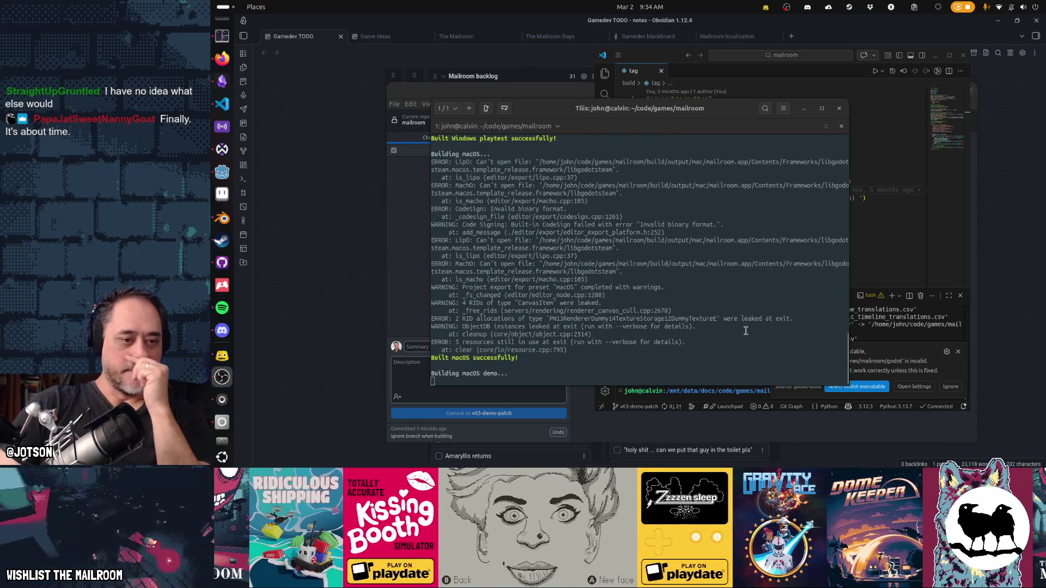
{"action": "scroll", "coordinate": [746, 331], "scroll_direction": "up", "scroll_amount": 10}
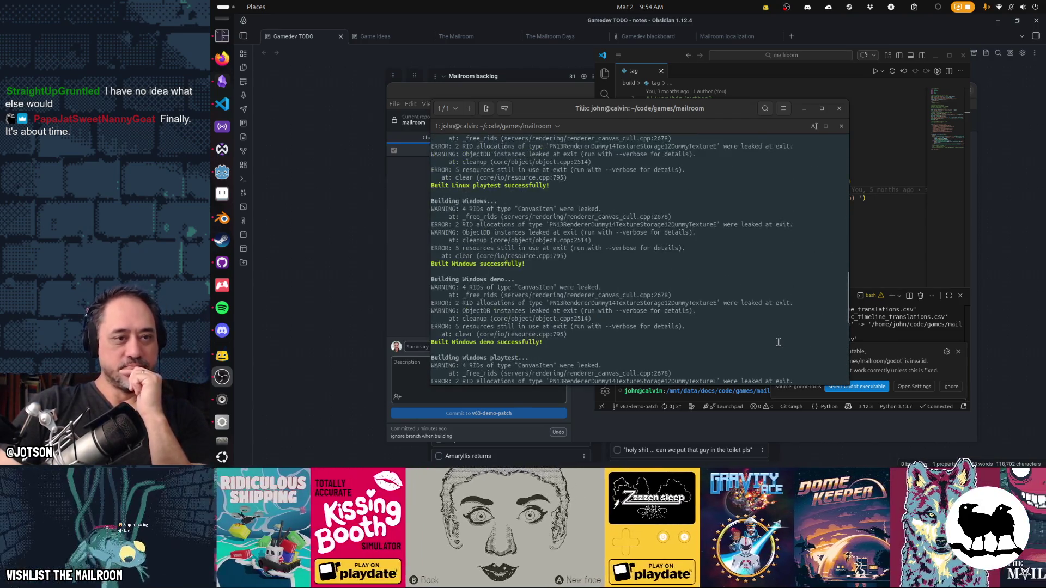
{"action": "scroll", "coordinate": [779, 341], "scroll_direction": "up", "scroll_amount": 2}
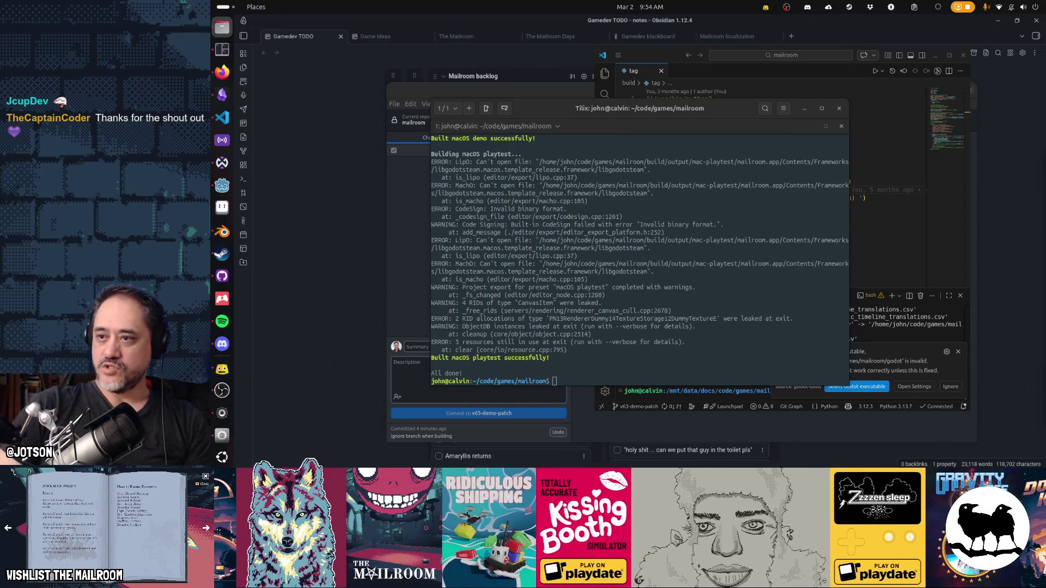
- Browse the mailroom folder to build/output/linux-demo and launch mailroom.x86_64
{"action": "left_click", "coordinate": [708, 145]}
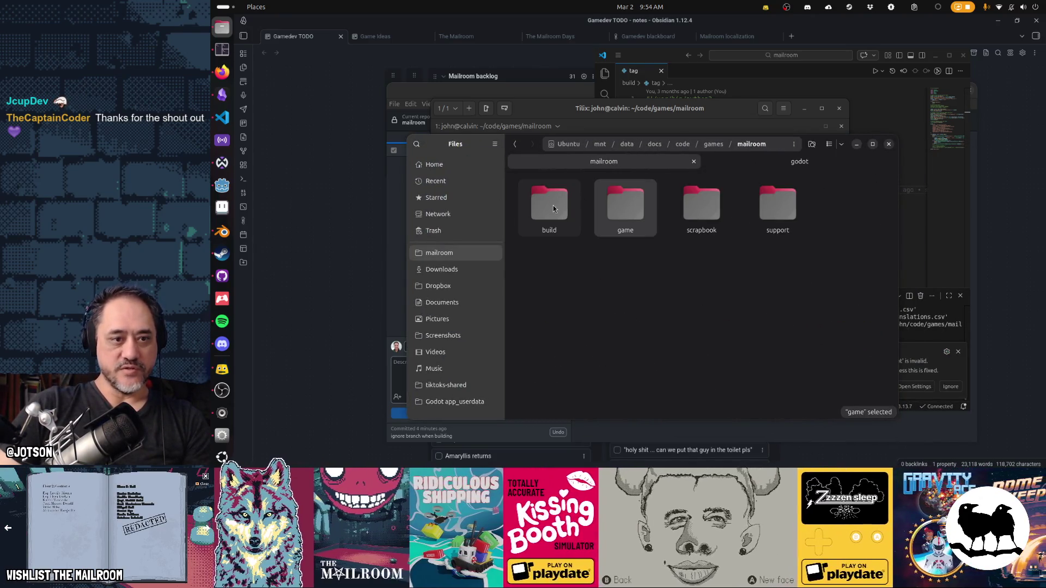
{"action": "double_click", "coordinate": [553, 208]}
{"action": "double_click", "coordinate": [552, 209]}
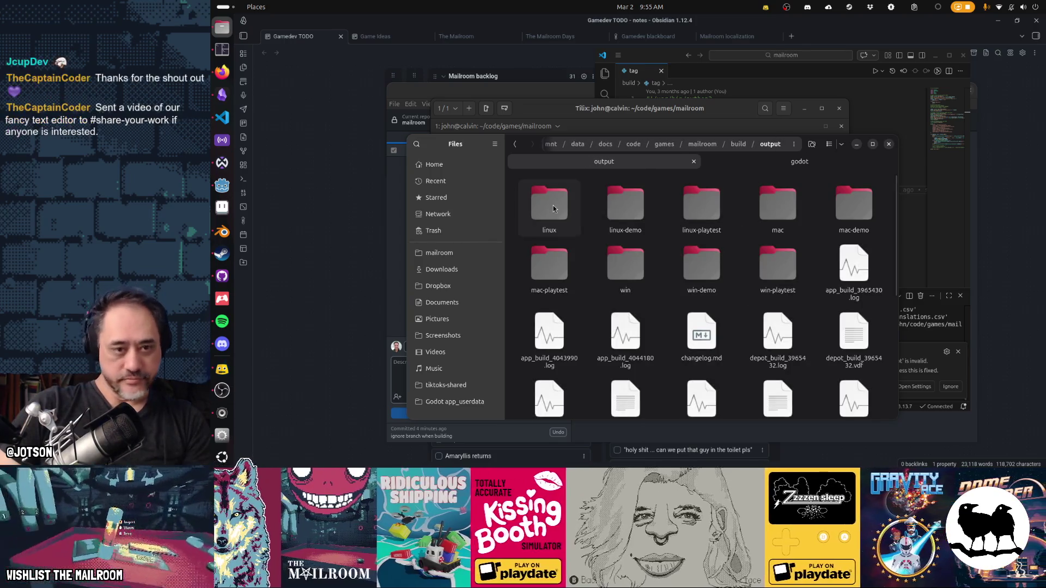
{"action": "double_click", "coordinate": [643, 213]}
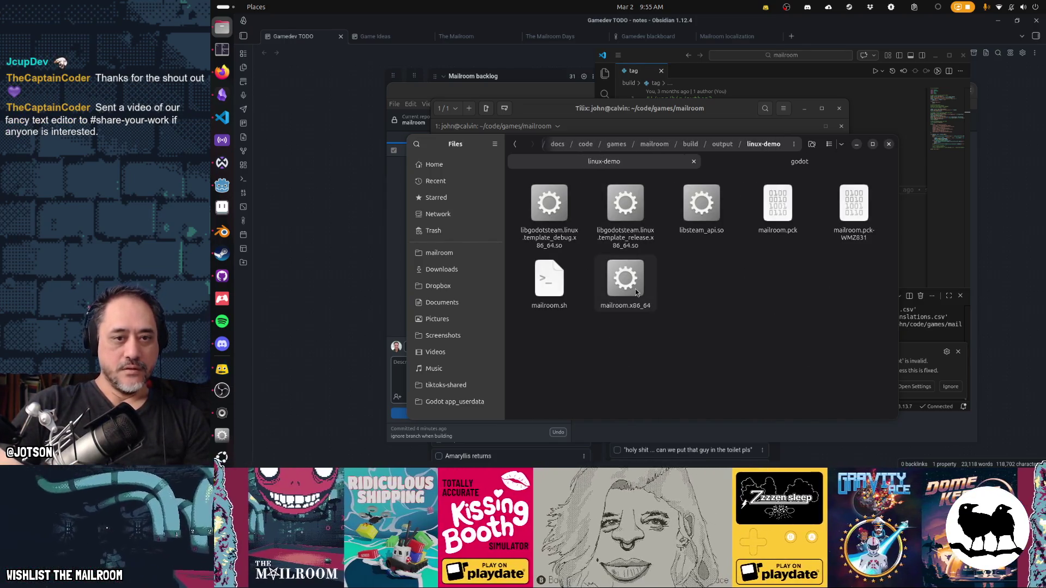
{"action": "left_click", "coordinate": [636, 292]}
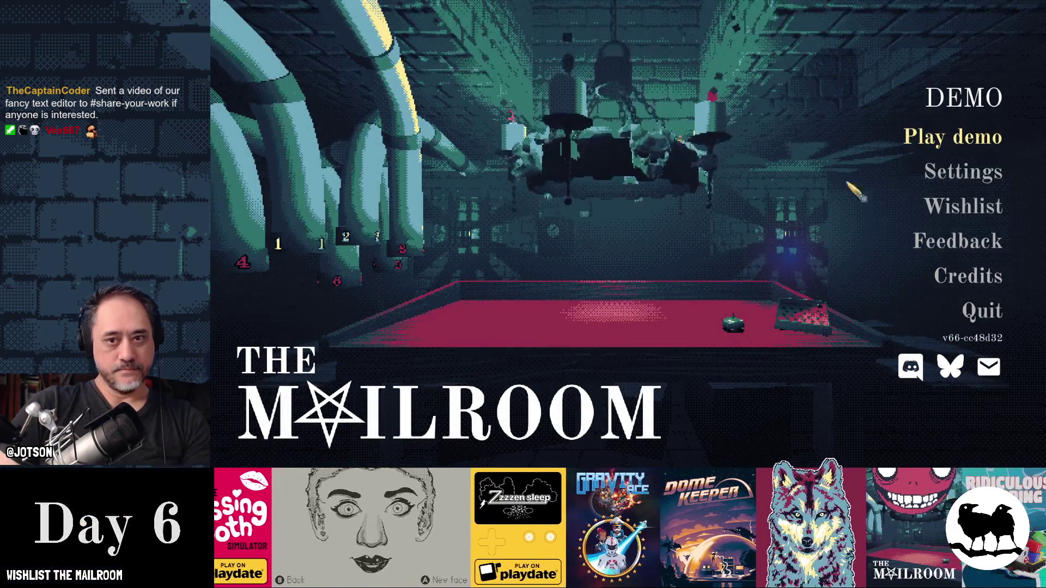
- Review the controls in Settings, then walk through the B door and corridors toward the red table
{"action": "left_click", "coordinate": [953, 170]}
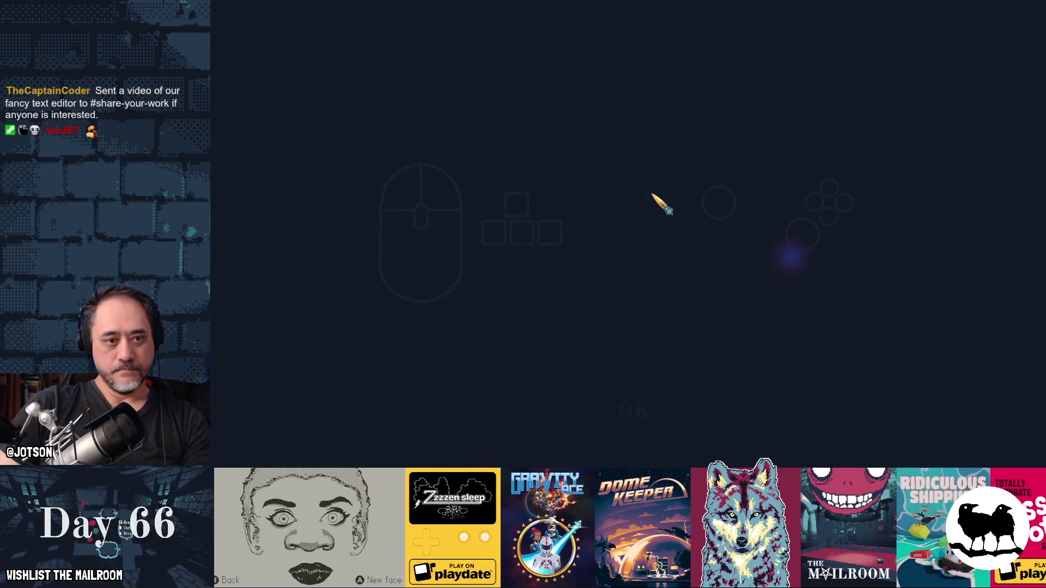
{"action": "left_click", "coordinate": [637, 413]}
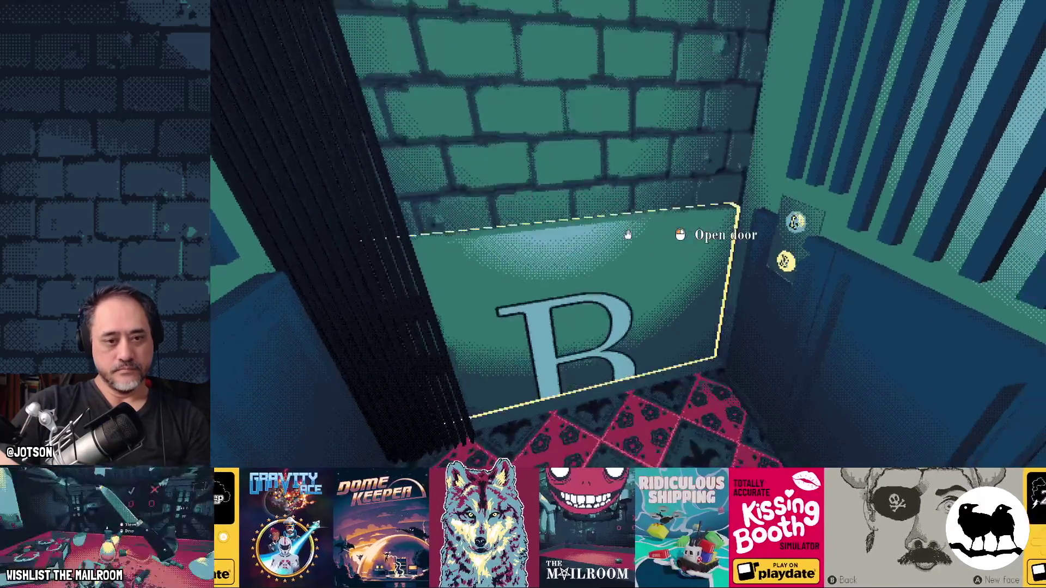
{"action": "left_click", "coordinate": [627, 235]}
{"action": "key", "text": "w"}
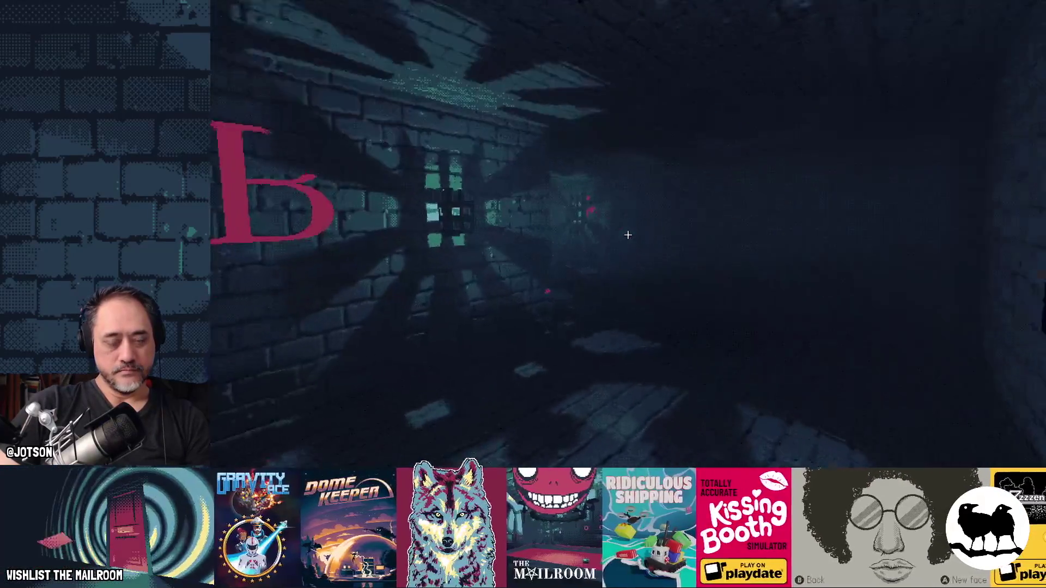
{"action": "key", "text": "w"}
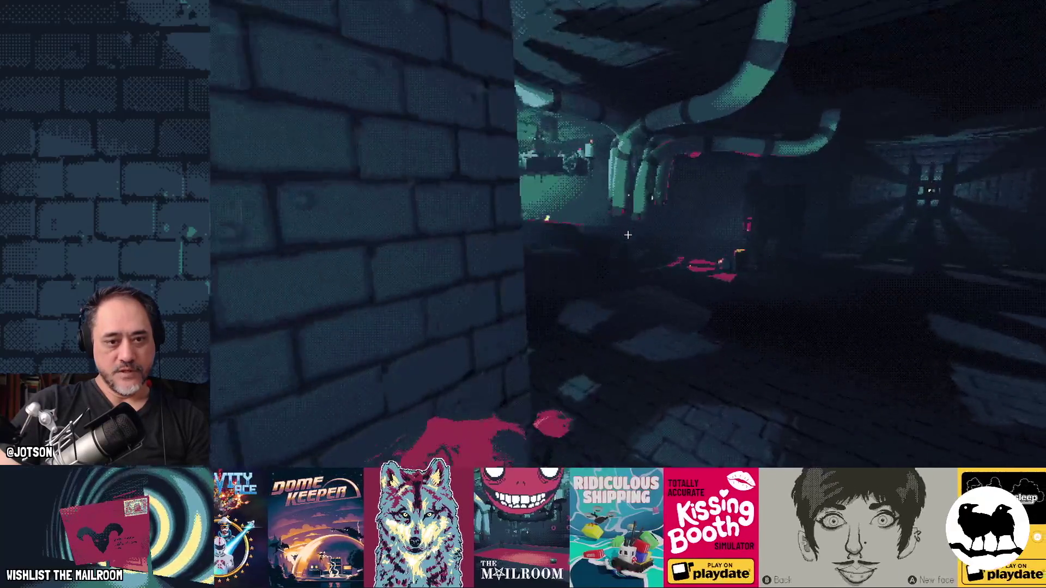
{"action": "key", "text": "w"}
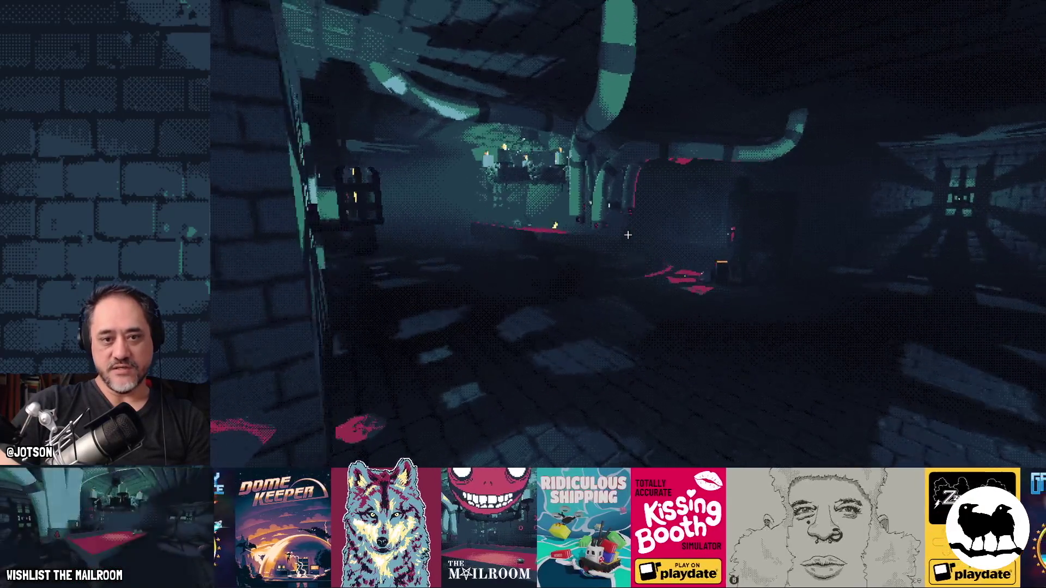
{"action": "key", "text": "w"}
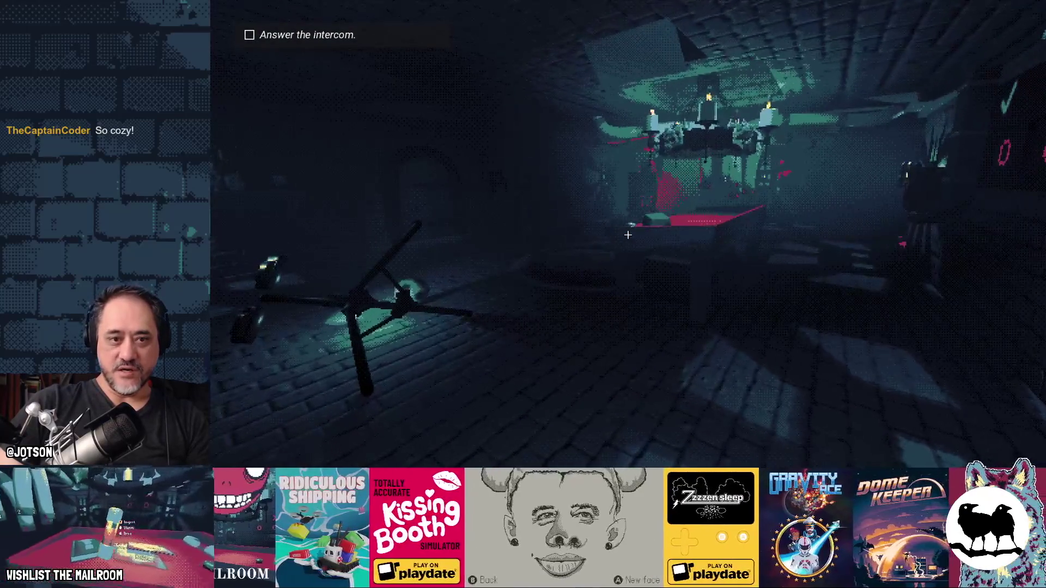
{"action": "key", "text": "w"}
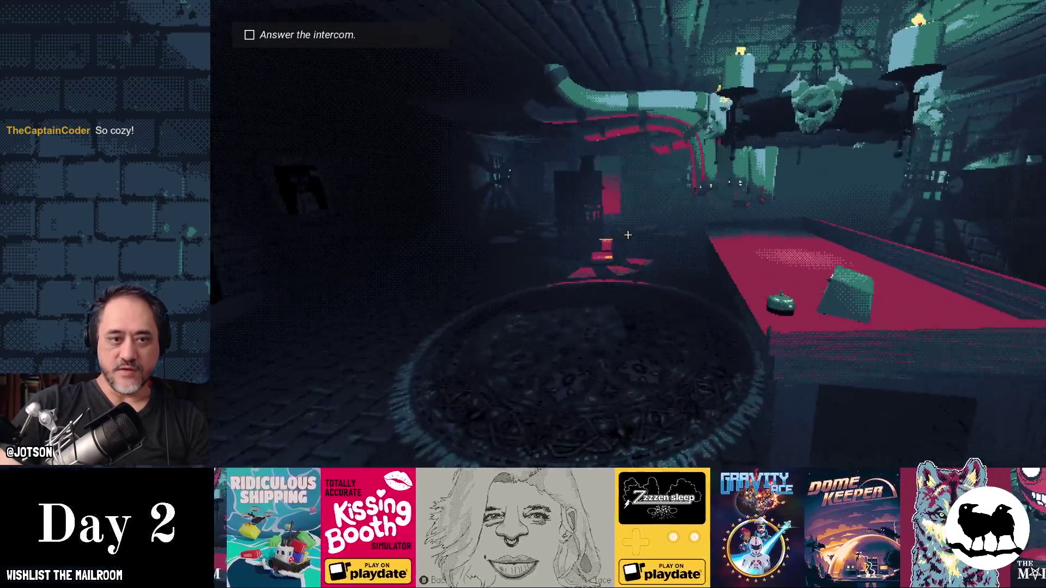
- Inspect the stove, then pause, quit to the title menu, confirm, and quit the game
{"action": "mouse_move", "coordinate": [627, 235]}
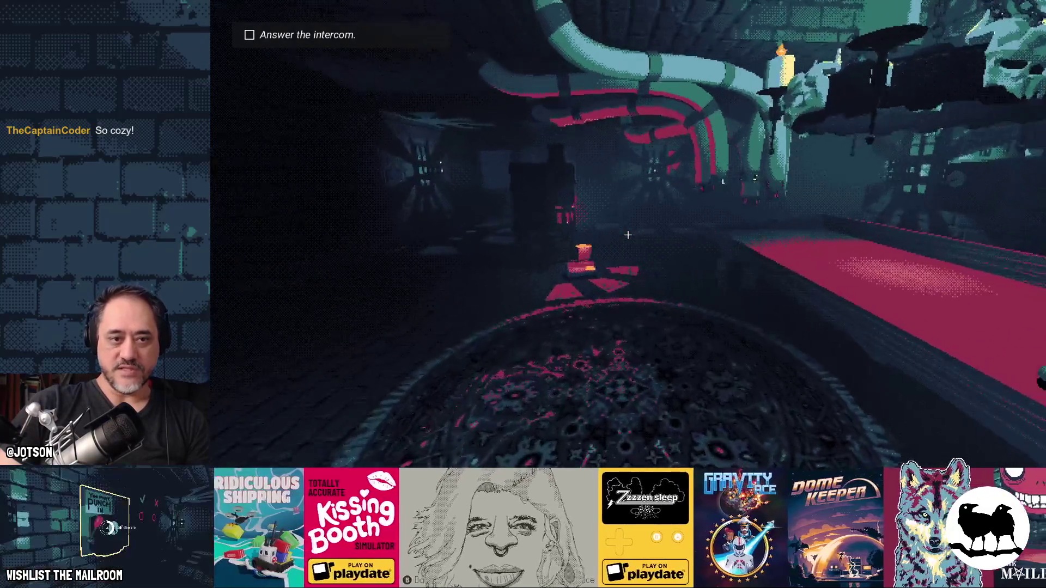
{"action": "key", "text": "w"}
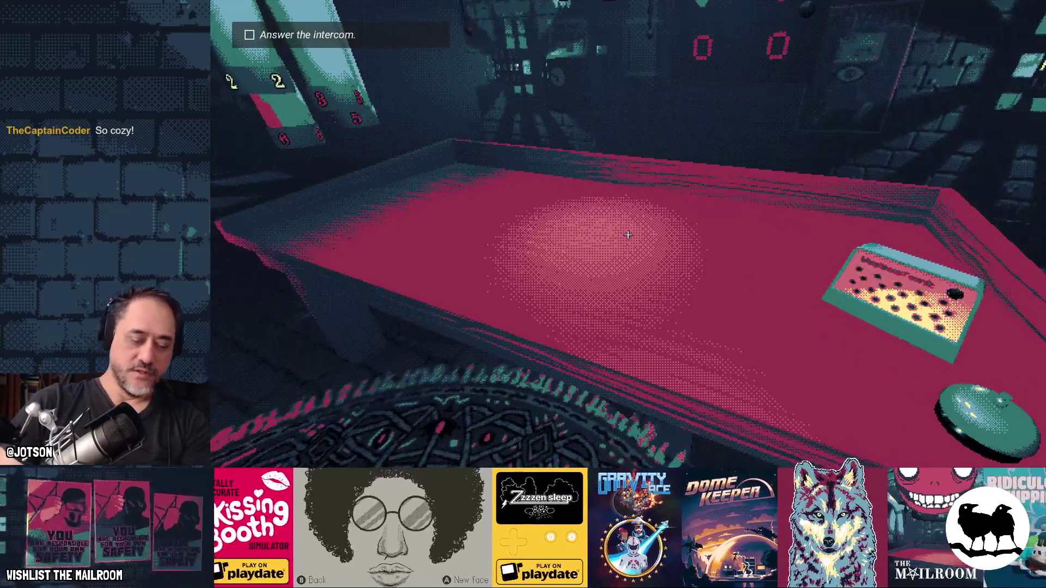
{"action": "key", "text": "Escape"}
{"action": "left_click", "coordinate": [627, 264]}
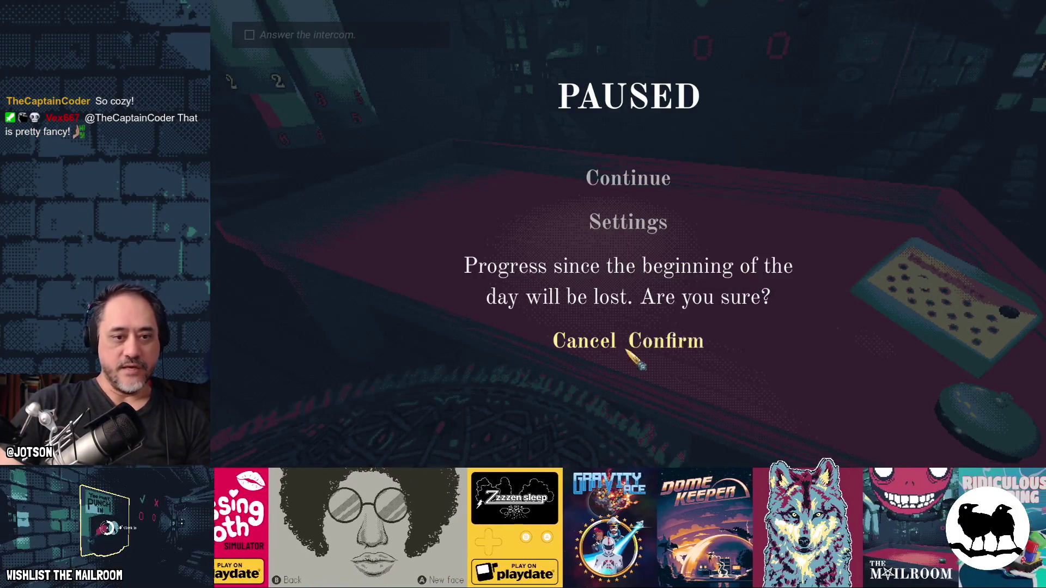
{"action": "left_click", "coordinate": [654, 337]}
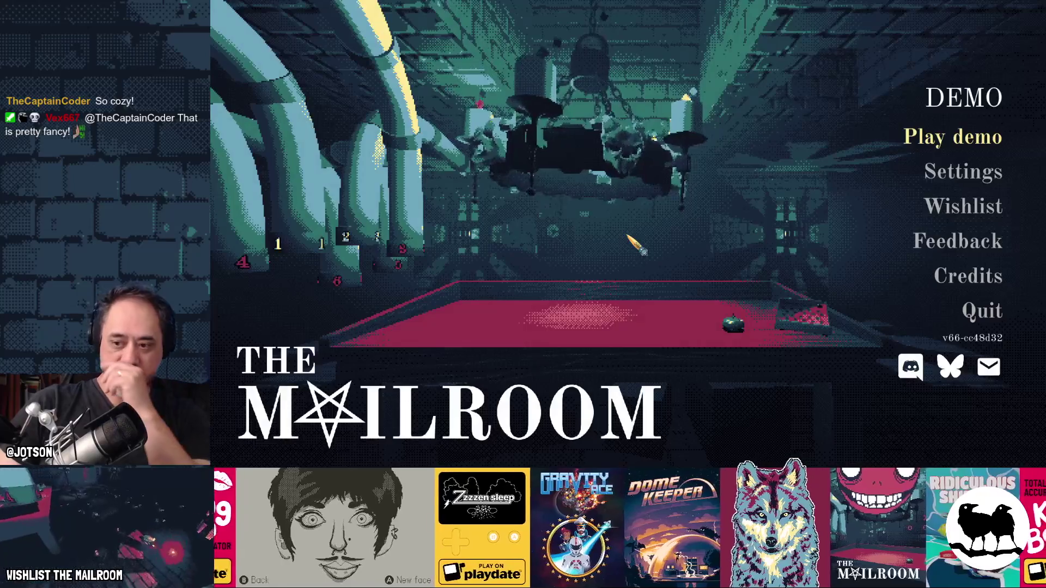
{"action": "left_click", "coordinate": [982, 310]}
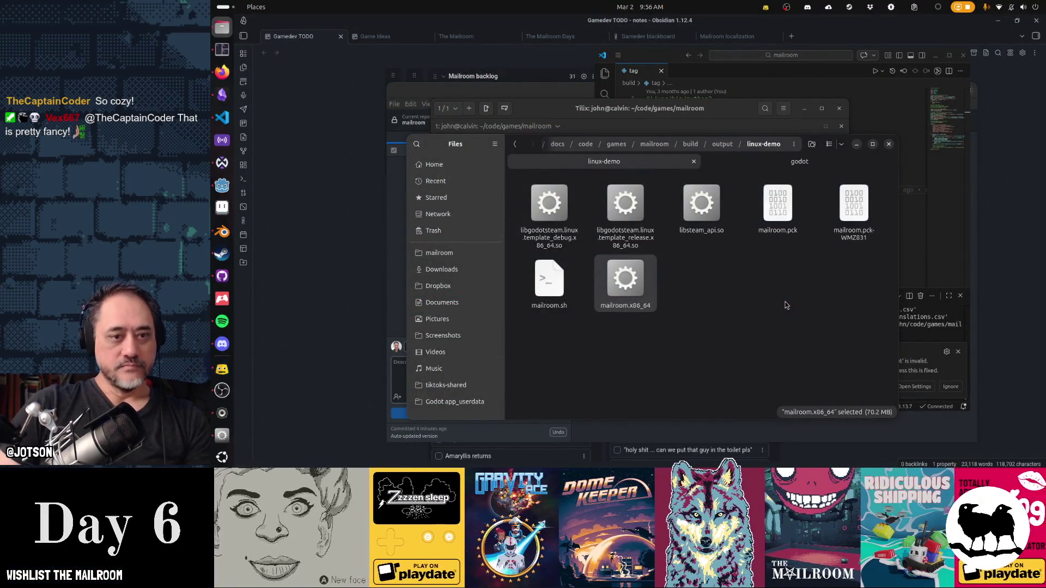
- Close the tag script in VS Code and make its terminal panel taller
{"action": "left_click", "coordinate": [222, 117]}
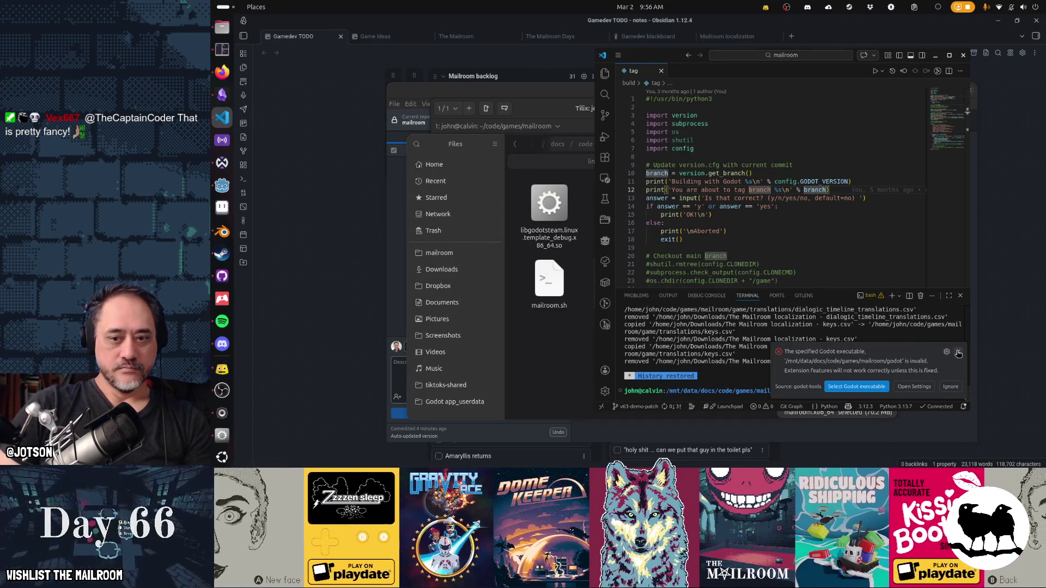
{"action": "middle_click", "coordinate": [630, 70]}
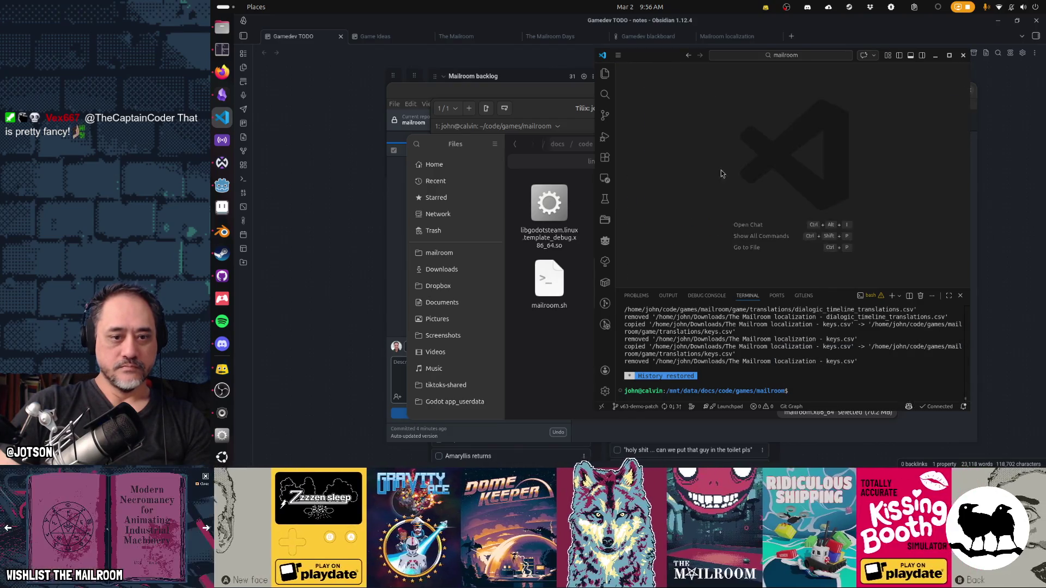
{"action": "mouse_move", "coordinate": [753, 287]}
{"action": "left_mouse_down"}
{"action": "mouse_move", "coordinate": [749, 210]}
{"action": "mouse_move", "coordinate": [749, 256]}
{"action": "left_mouse_up"}
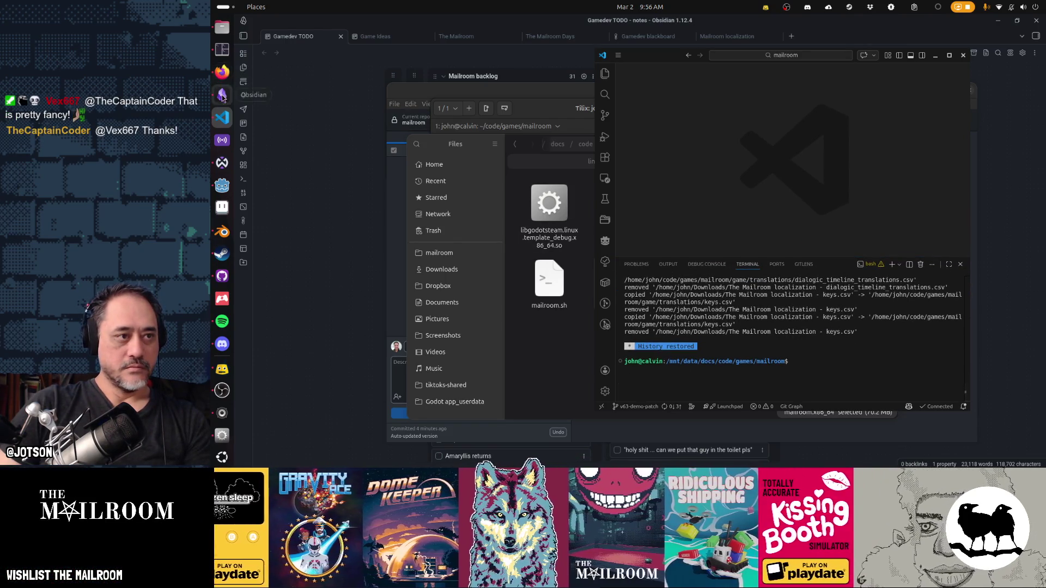
- In Tilix, run build/push, confirm version 66, choose the demo build, and submit the Steam password
{"action": "left_click", "coordinate": [221, 49]}
{"action": "type", "text": "build/push"}
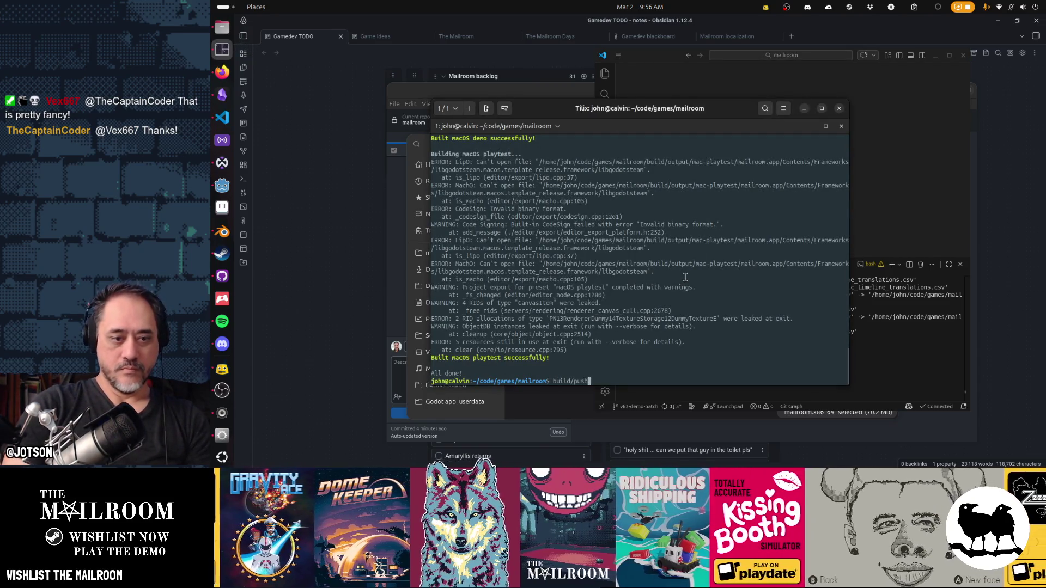
{"action": "key", "text": "Return"}
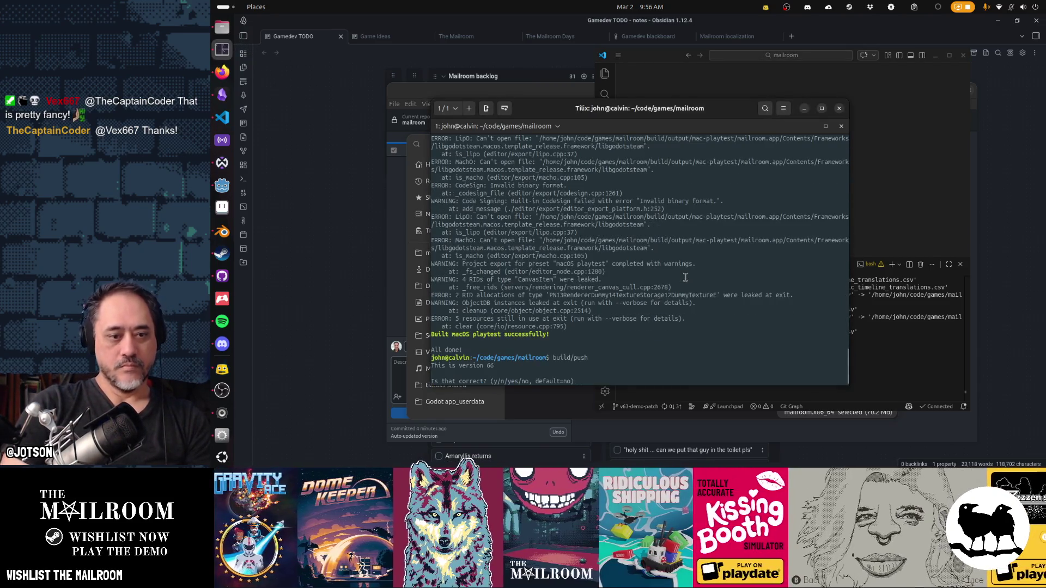
{"action": "type", "text": "y"}
{"action": "key", "text": "Return"}
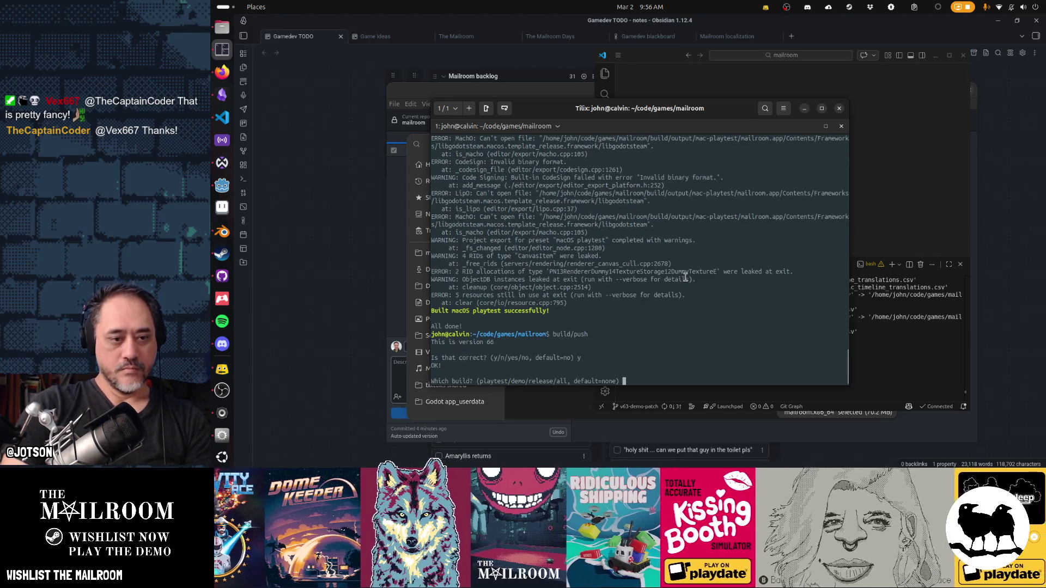
{"action": "type", "text": "demo"}
{"action": "key", "text": "Return"}
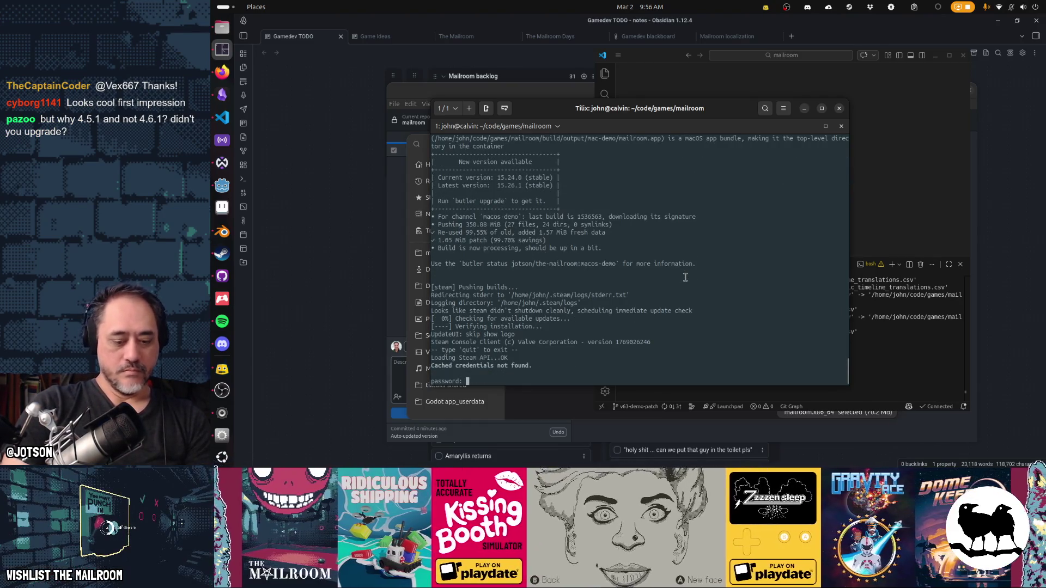
{"action": "key", "text": "Return"}
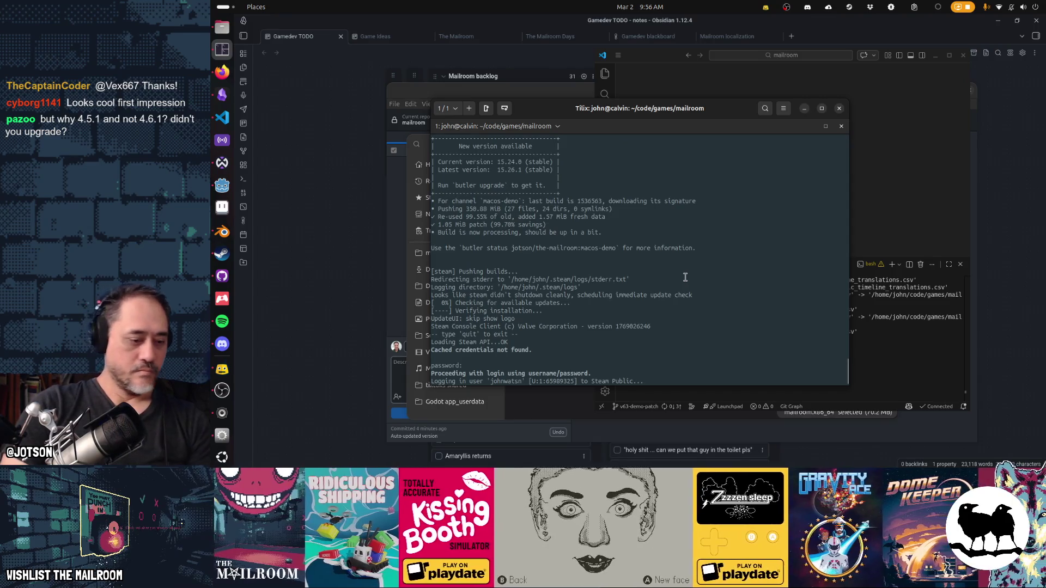
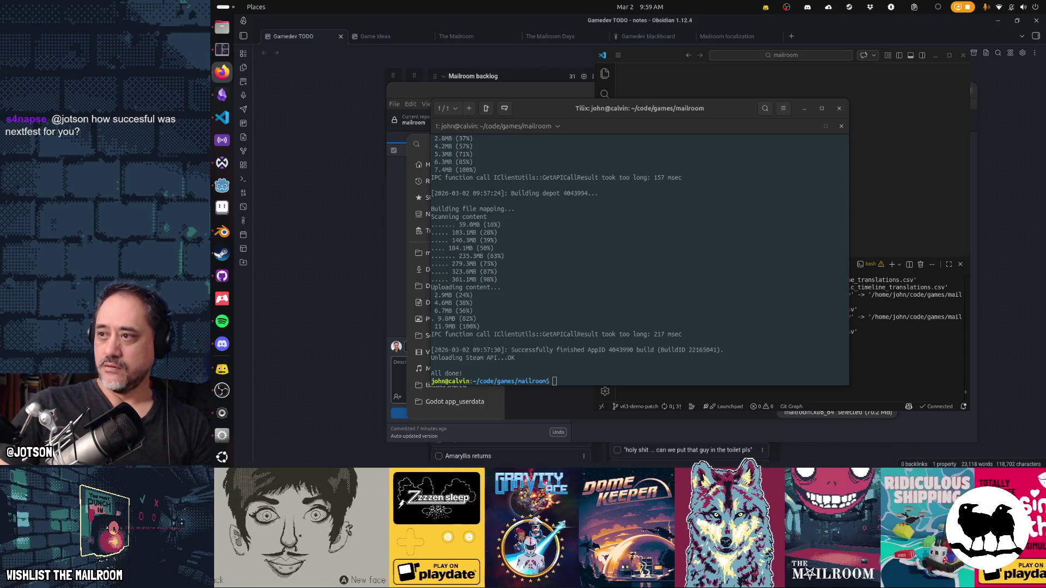
- Confirm the Mailroom demo upload finished with 'All done!' in the terminal, then bring up Steam
{"action": "key", "text": "super"}
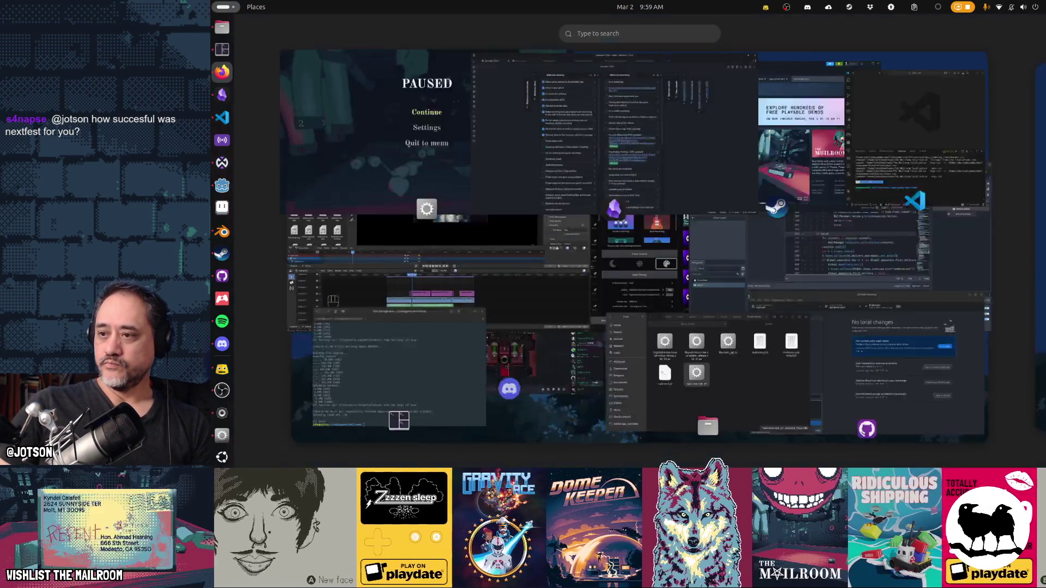
{"action": "key", "text": "super"}
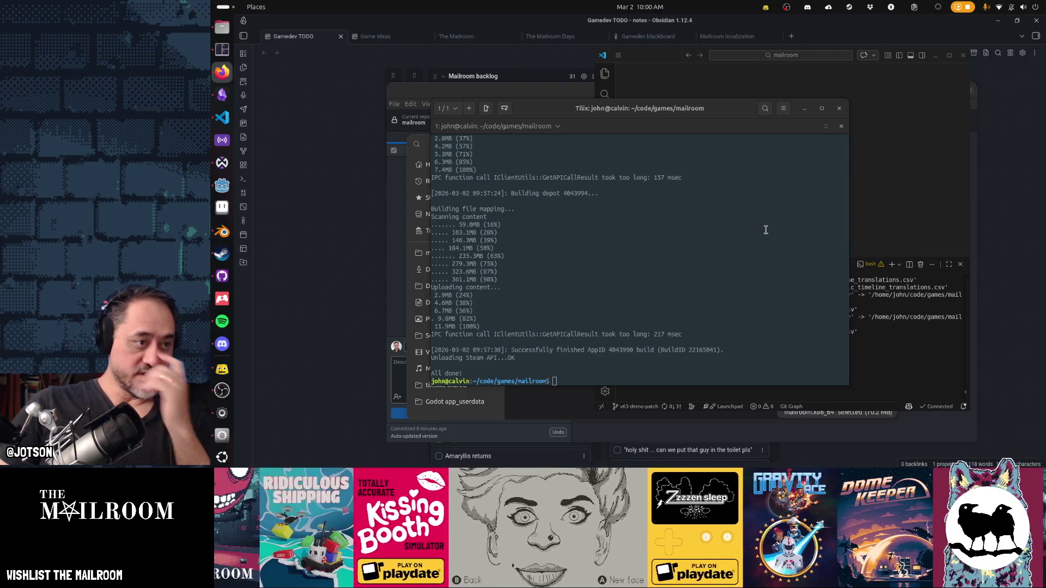
{"action": "left_click", "coordinate": [221, 254]}
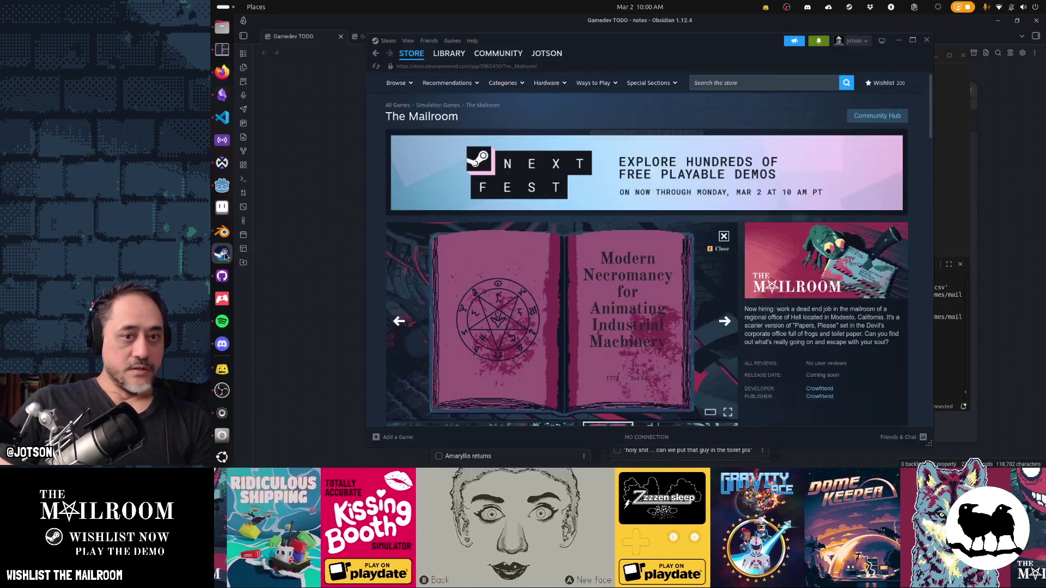
- Browse Steam's Library and Store tabs and check the Steam menu without choosing anything
{"action": "left_click", "coordinate": [452, 56]}
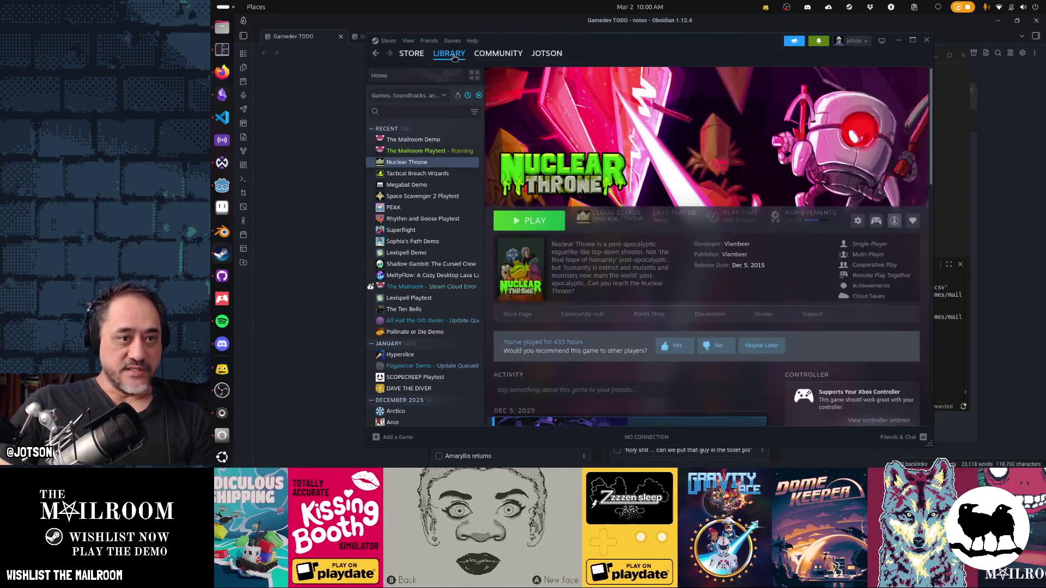
{"action": "left_click", "coordinate": [411, 55]}
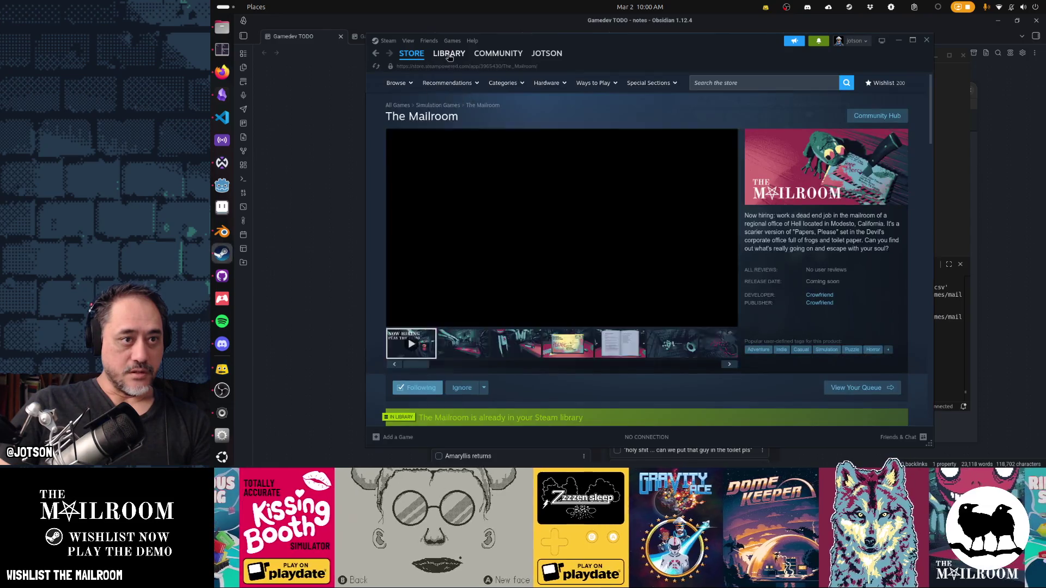
{"action": "left_click", "coordinate": [449, 53]}
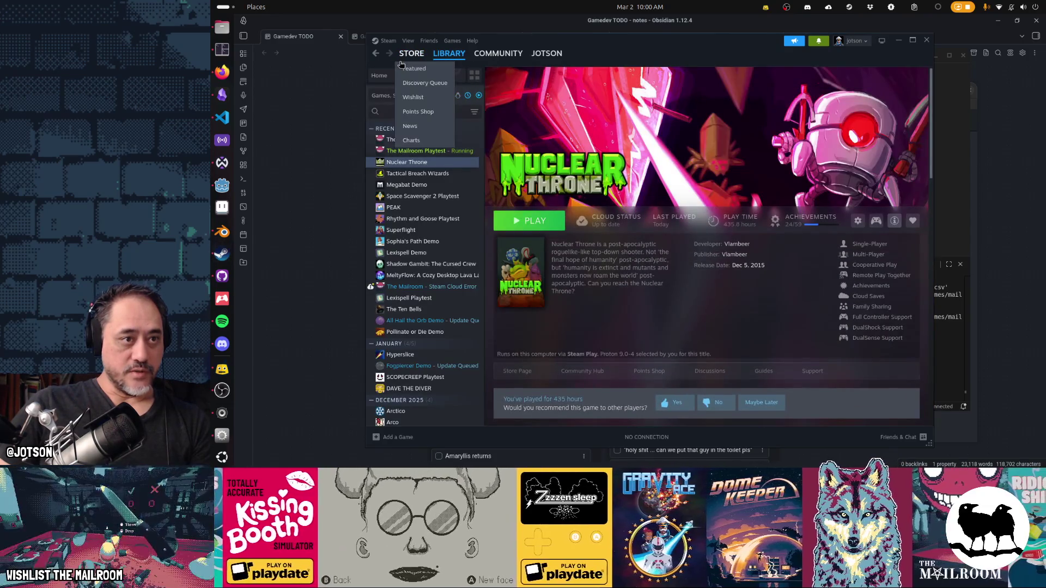
{"action": "left_click", "coordinate": [389, 43]}
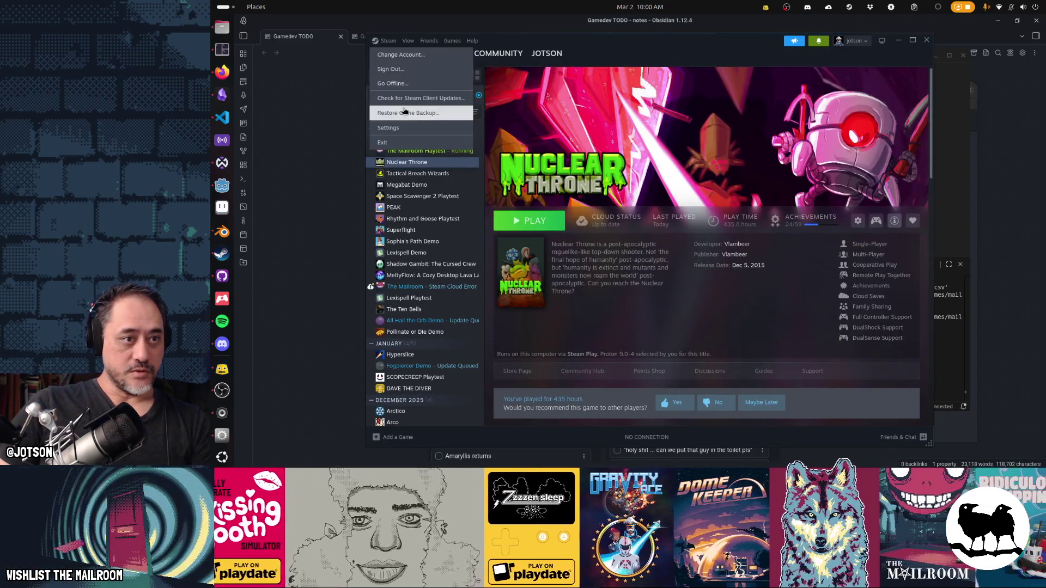
{"action": "left_click", "coordinate": [402, 96]}
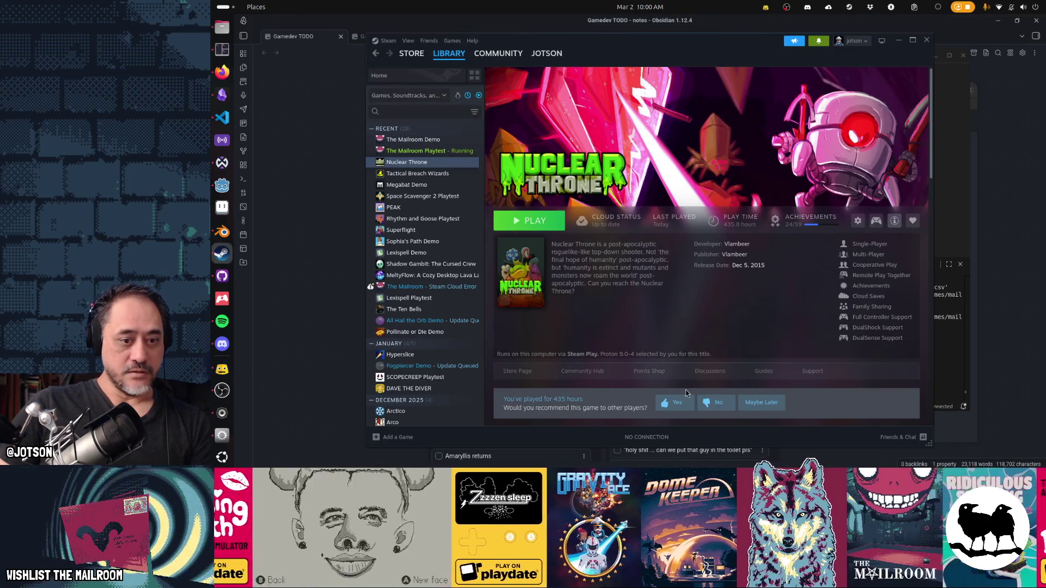
{"action": "left_click", "coordinate": [389, 42]}
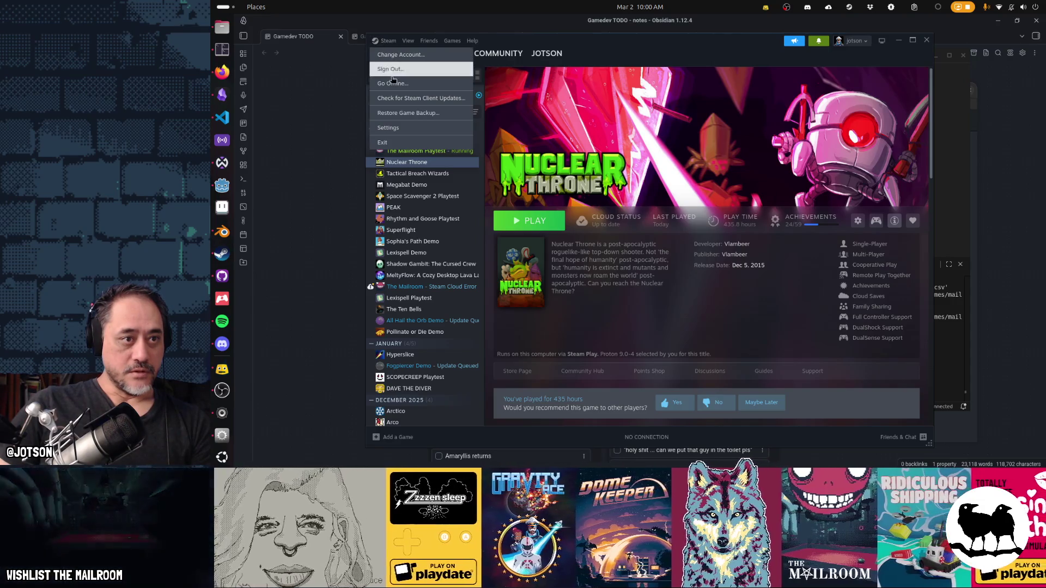
{"action": "left_click", "coordinate": [395, 82]}
{"action": "scroll", "coordinate": [743, 256], "scroll_direction": "down", "scroll_amount": 5}
{"action": "scroll", "coordinate": [744, 256], "scroll_direction": "up", "scroll_amount": 10}
{"action": "scroll", "coordinate": [744, 257], "scroll_direction": "down", "scroll_amount": 5}
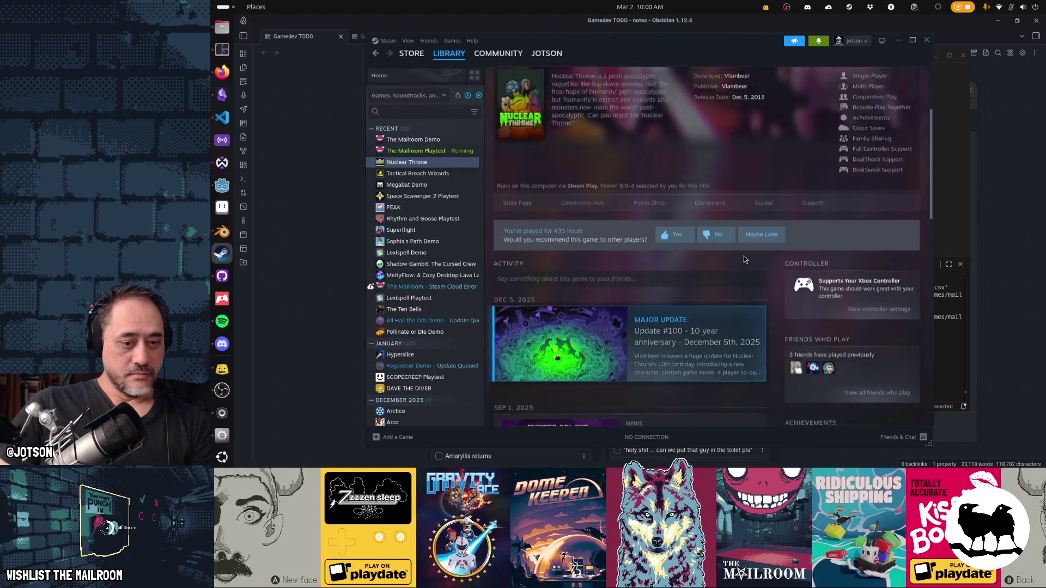
{"action": "scroll", "coordinate": [744, 257], "scroll_direction": "up", "scroll_amount": 5}
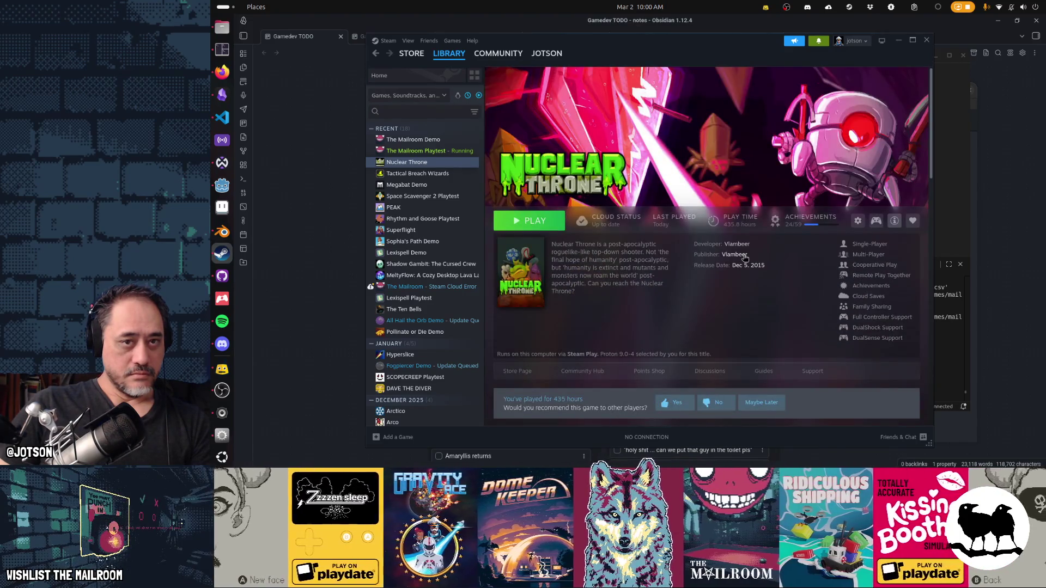
{"action": "left_click", "coordinate": [388, 41]}
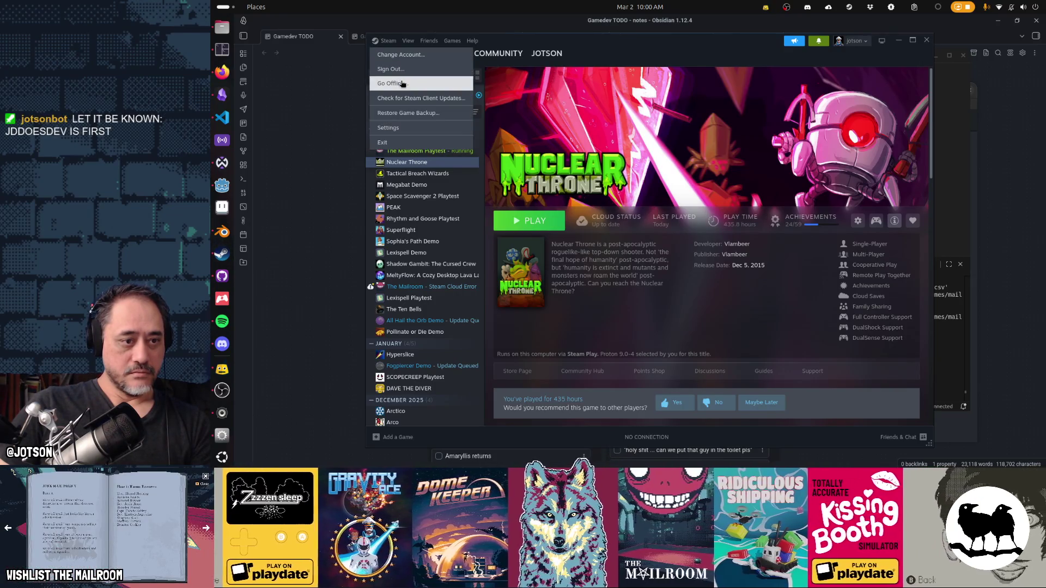
{"action": "left_click", "coordinate": [402, 83]}
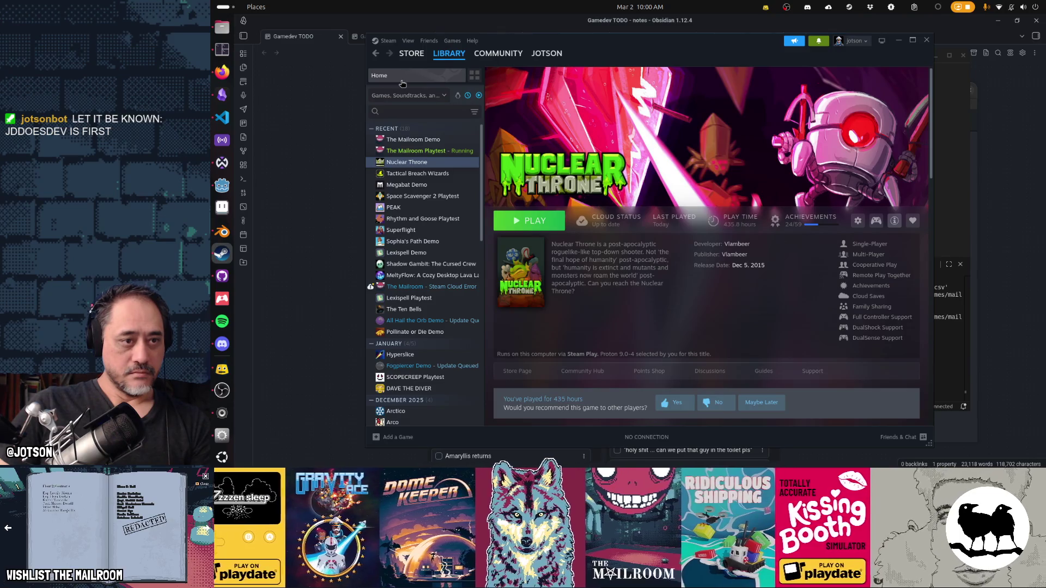
- Reload Godot's externally changed files from disk, then exit and restart the Steam client
{"action": "left_click", "coordinate": [222, 185]}
{"action": "left_click", "coordinate": [613, 294]}
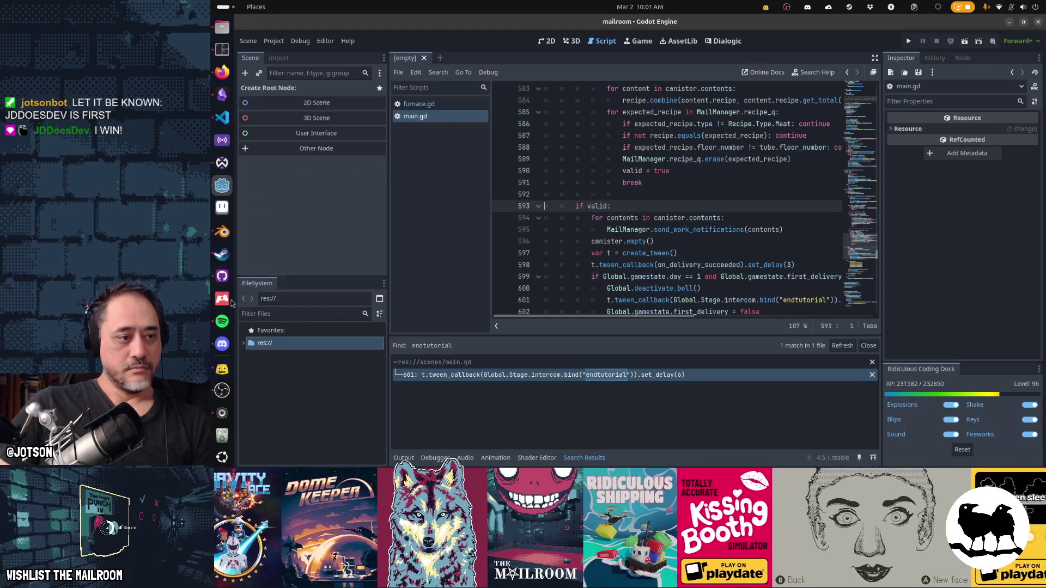
{"action": "left_click", "coordinate": [222, 256]}
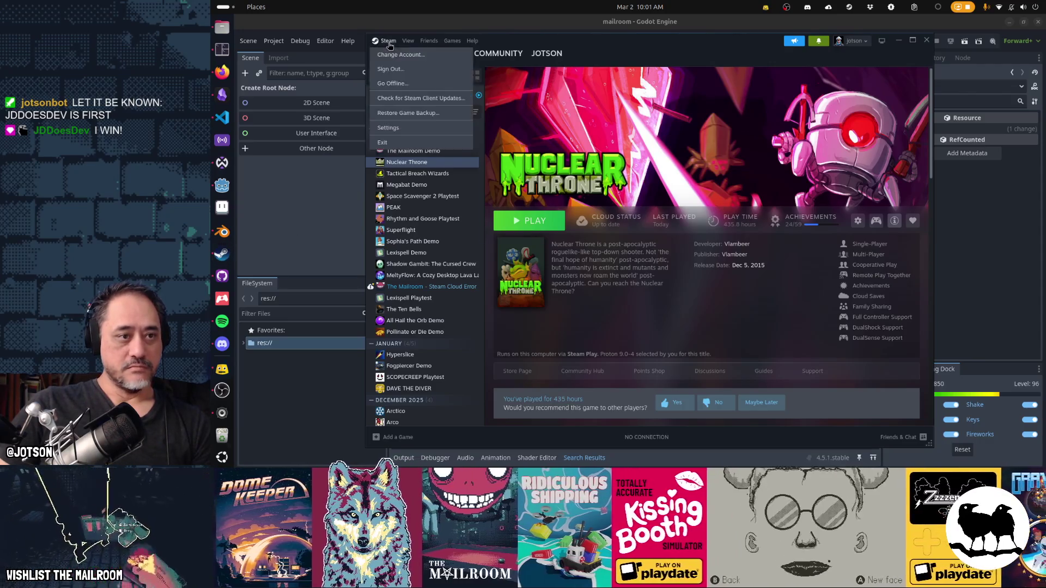
{"action": "double_click", "coordinate": [472, 143]}
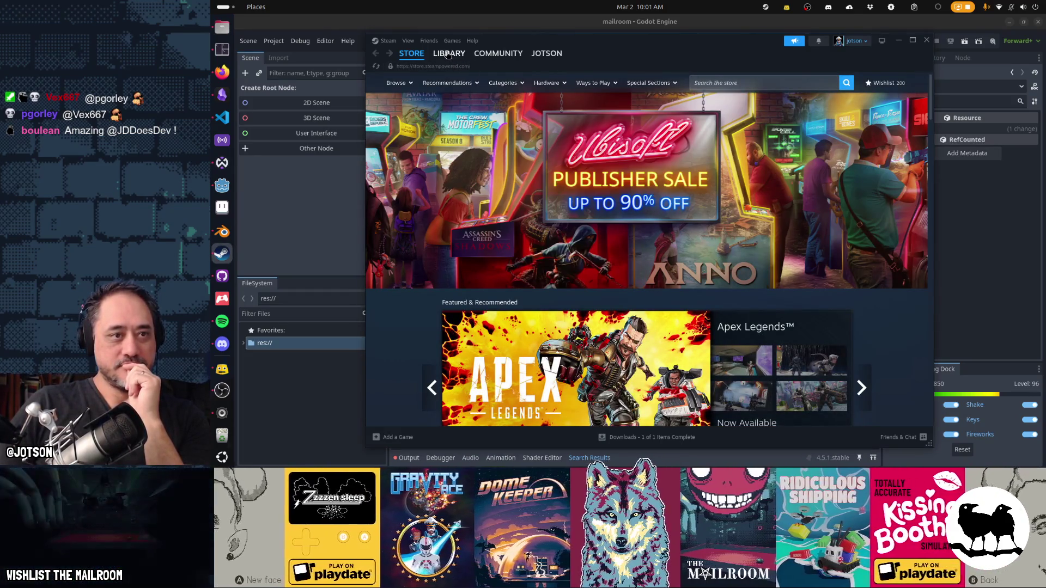
- Take Steam offline and bring it back online, returning to the library home
{"action": "left_click", "coordinate": [448, 54]}
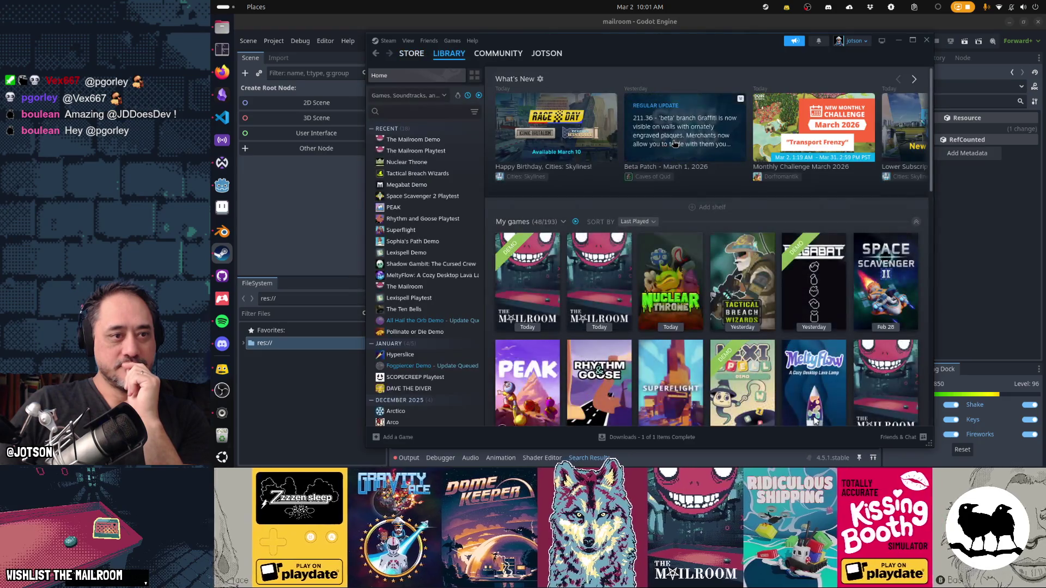
{"action": "left_click", "coordinate": [388, 41]}
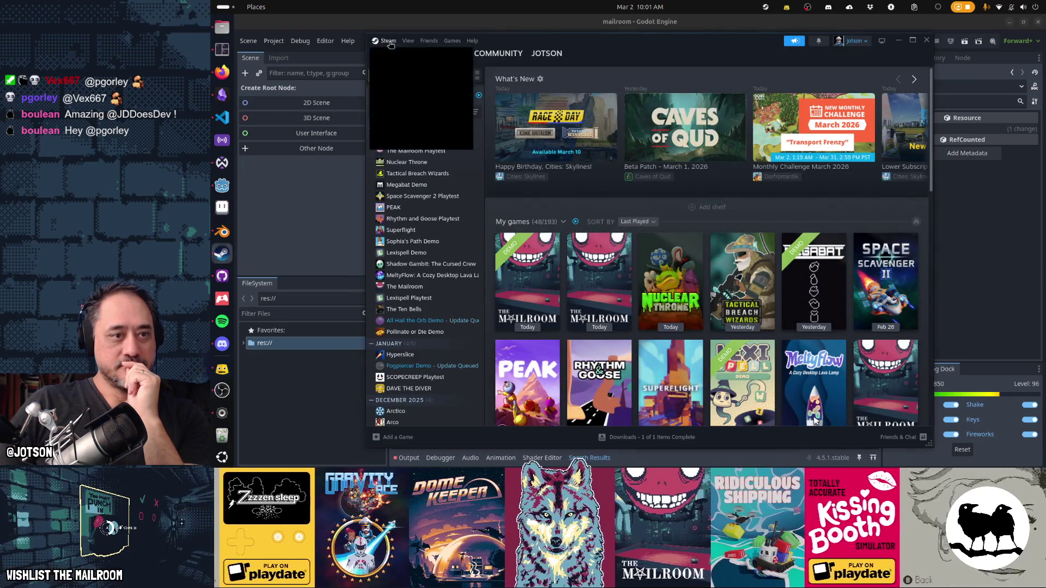
{"action": "left_click", "coordinate": [393, 83]}
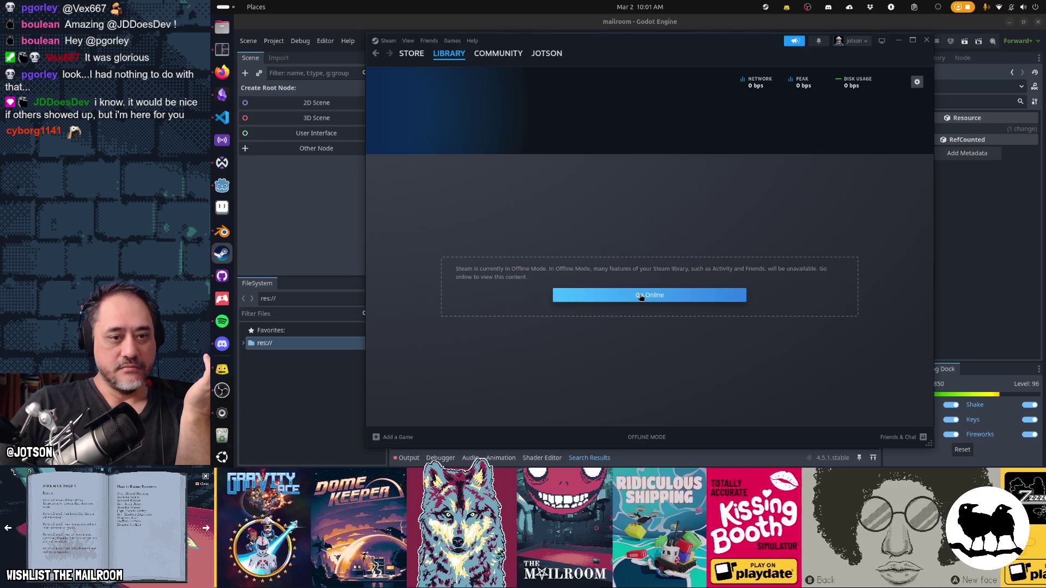
{"action": "left_click", "coordinate": [640, 297]}
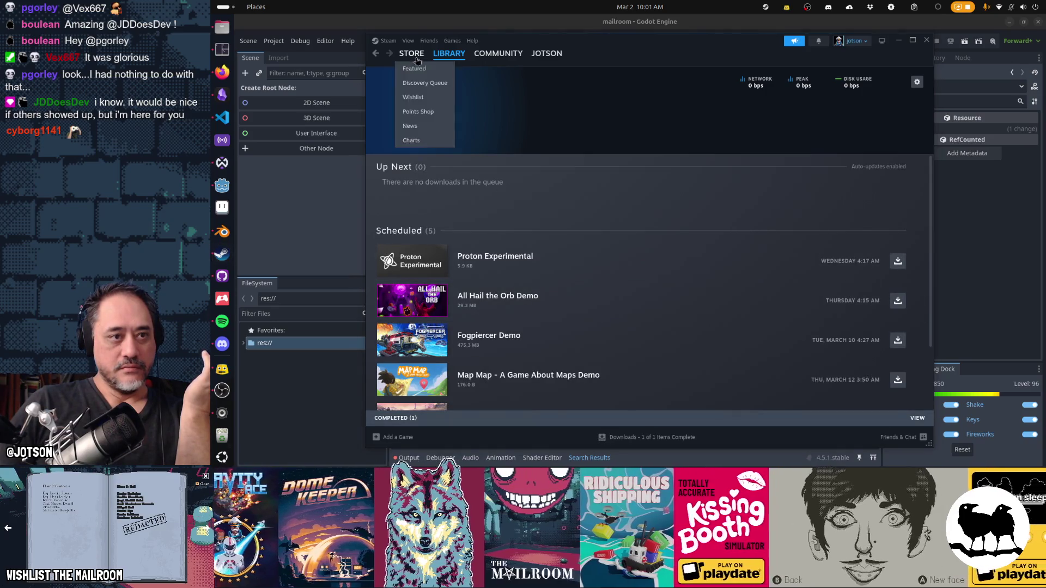
{"action": "left_click", "coordinate": [446, 57]}
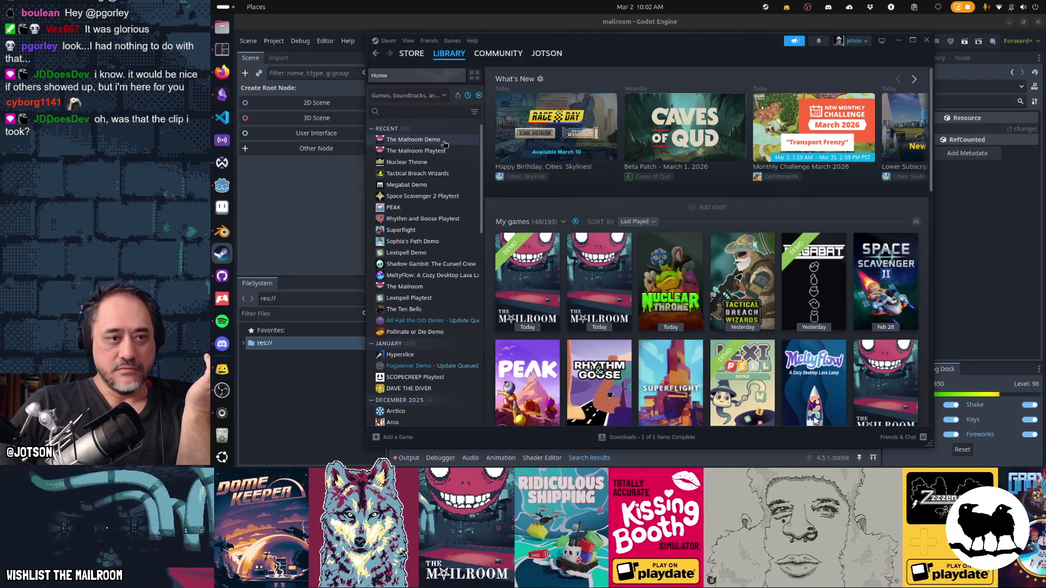
- Confirm The Mailroom Demo is updated to build 22165041 from 10:01 AM, then launch it
{"action": "left_click", "coordinate": [445, 141]}
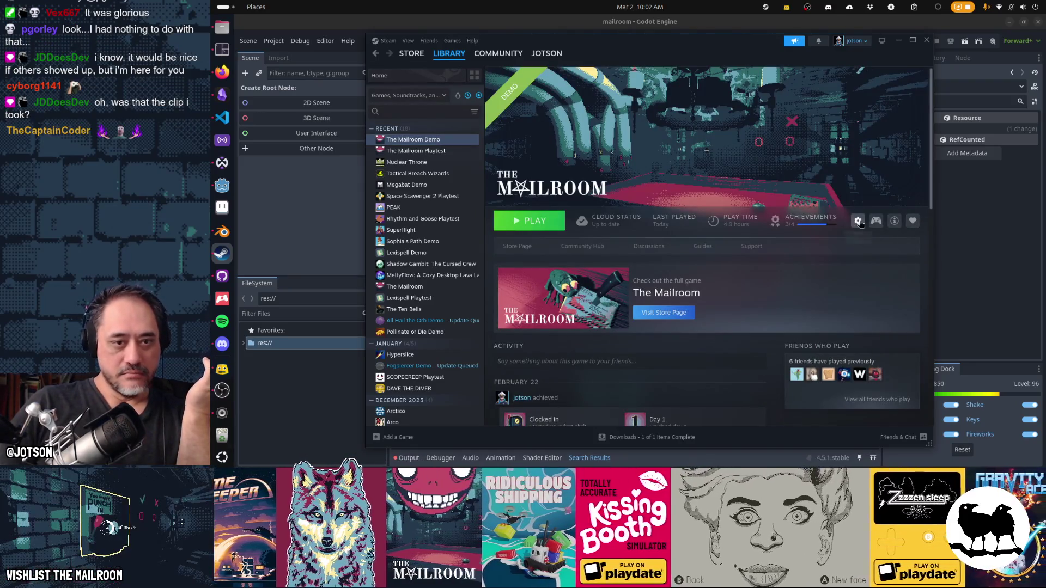
{"action": "left_click", "coordinate": [859, 221]}
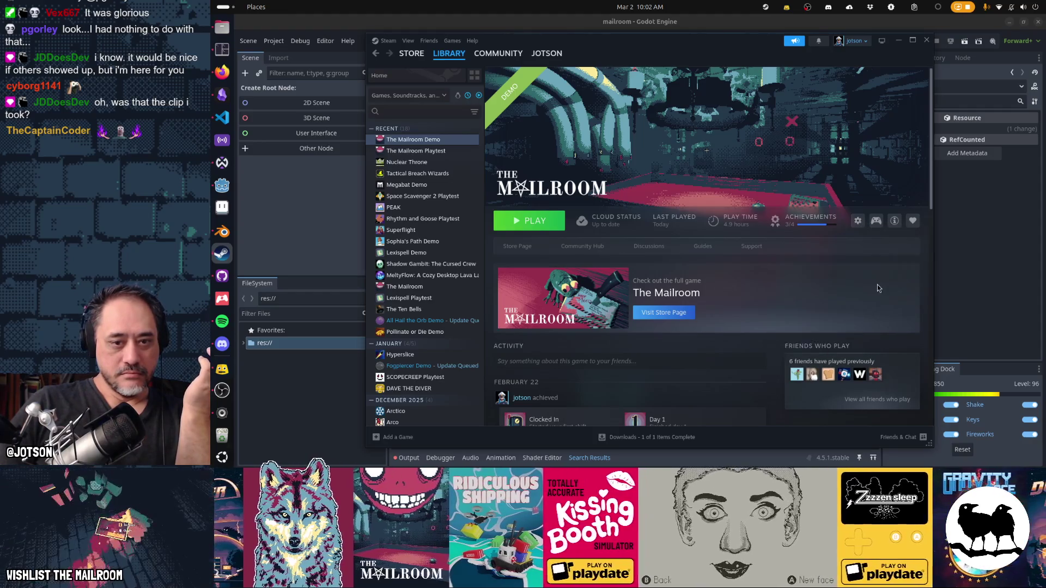
{"action": "left_click", "coordinate": [878, 286]}
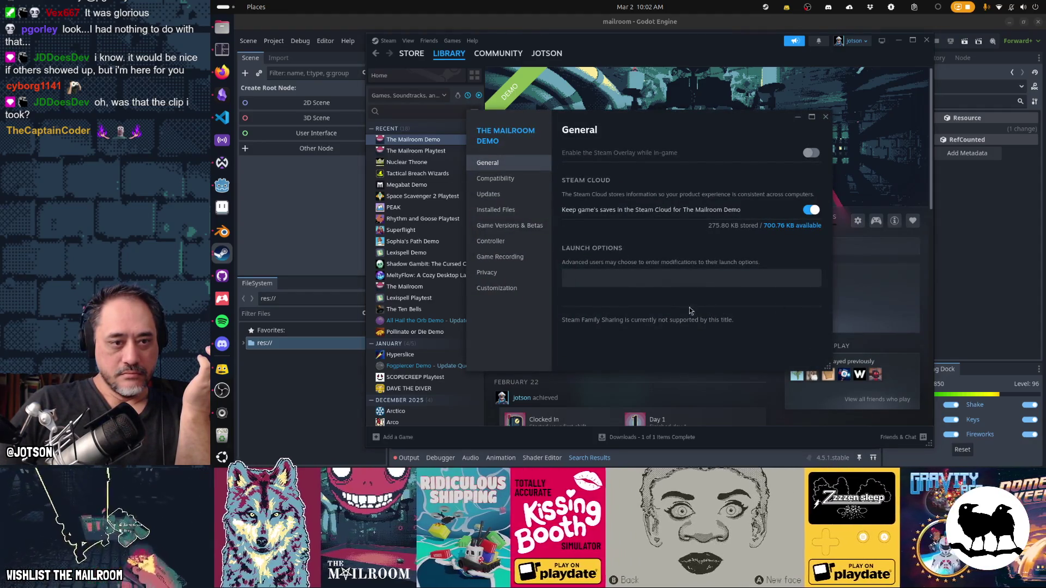
{"action": "left_click", "coordinate": [515, 198]}
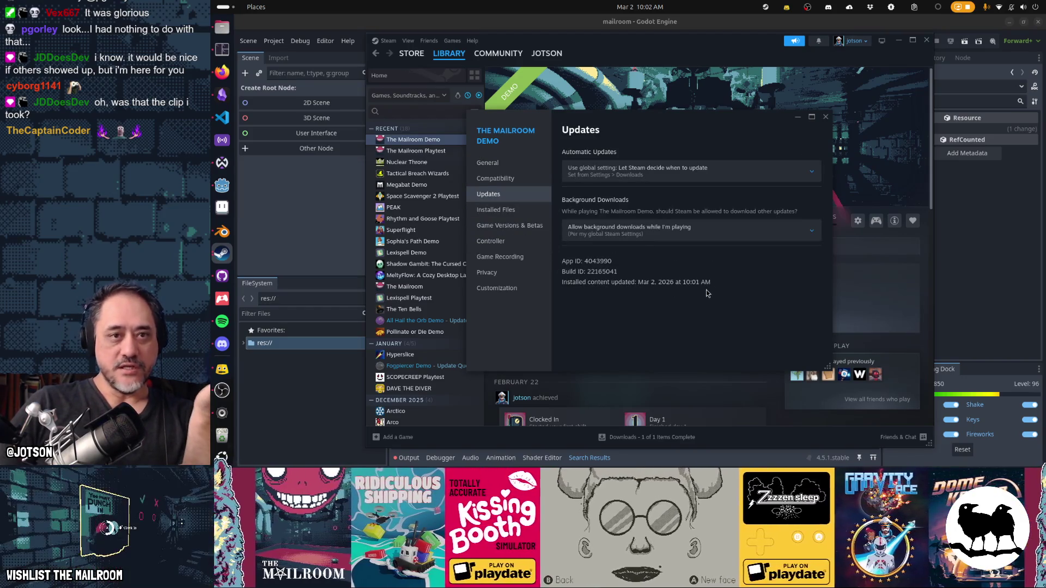
{"action": "left_click", "coordinate": [825, 117]}
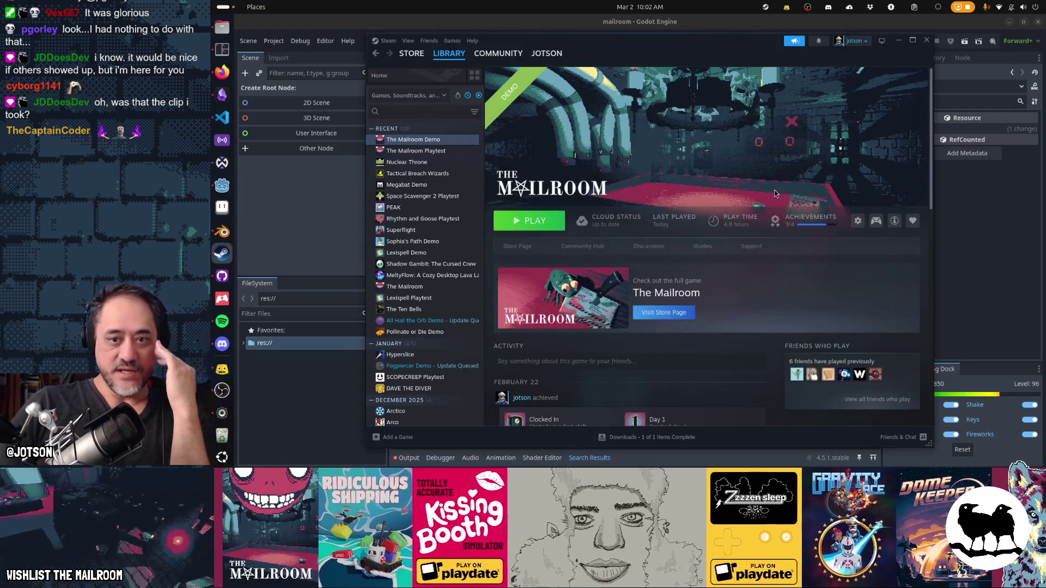
{"action": "left_click", "coordinate": [539, 226]}
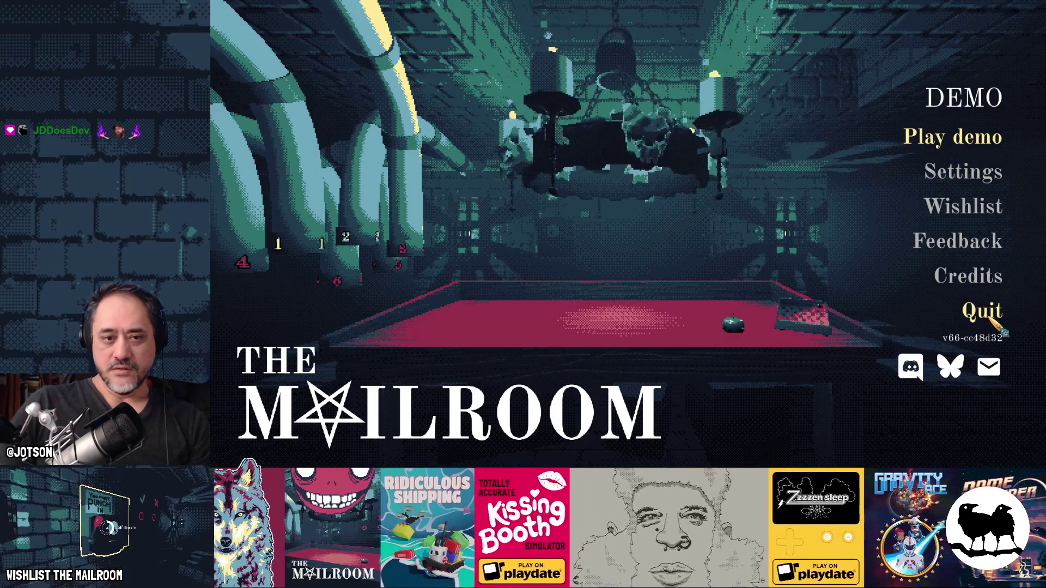
- Quit The Mailroom demo from its title menu, returning to its Steam library page
{"action": "left_click", "coordinate": [998, 325]}
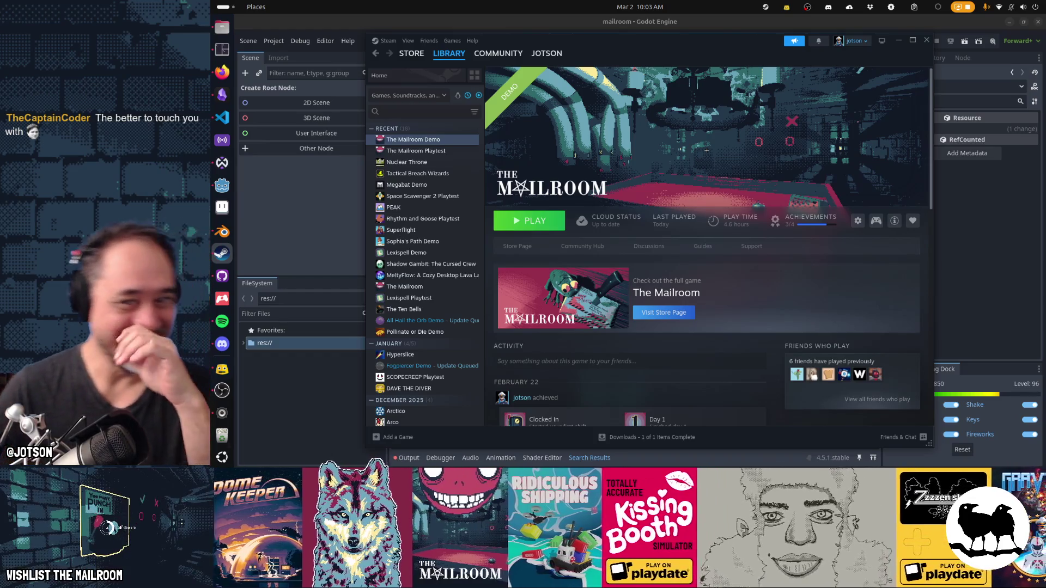
- Close the Godot mailroom editor and show the branch list in GitHub Desktop's mailroom repository
{"action": "left_click", "coordinate": [694, 26]}
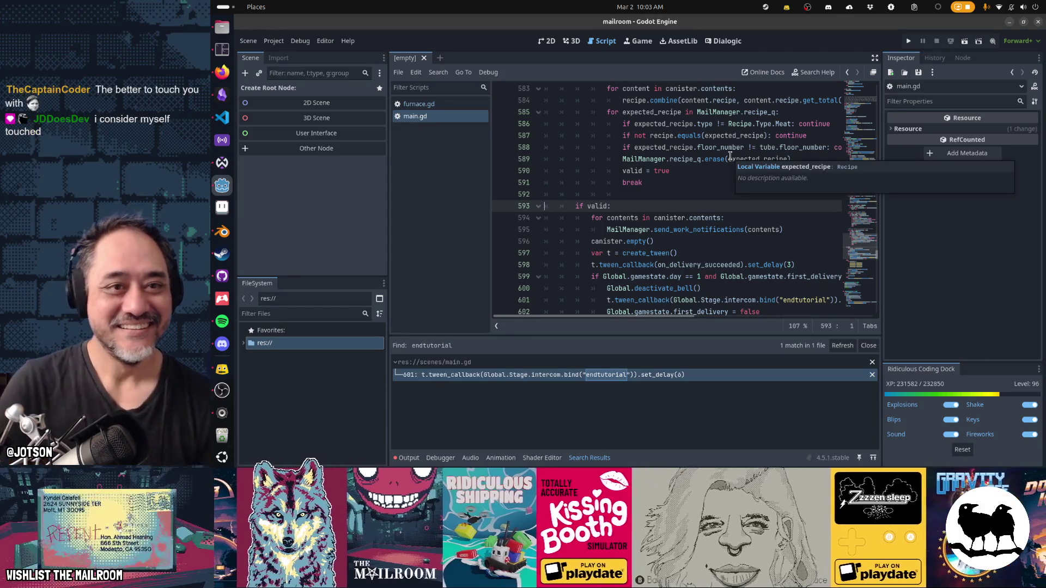
{"action": "left_click", "coordinate": [347, 41]}
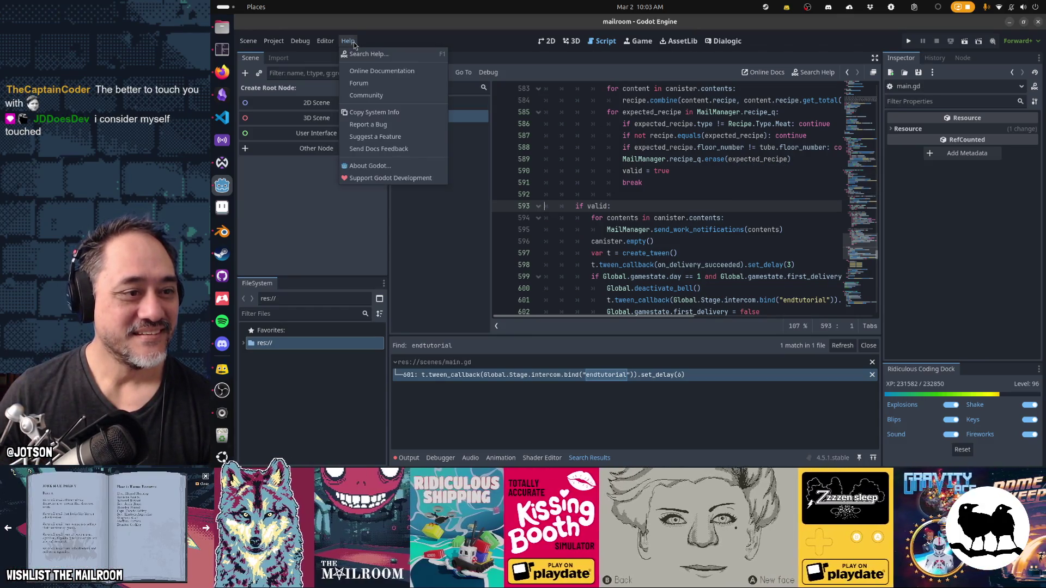
{"action": "left_click", "coordinate": [817, 38]}
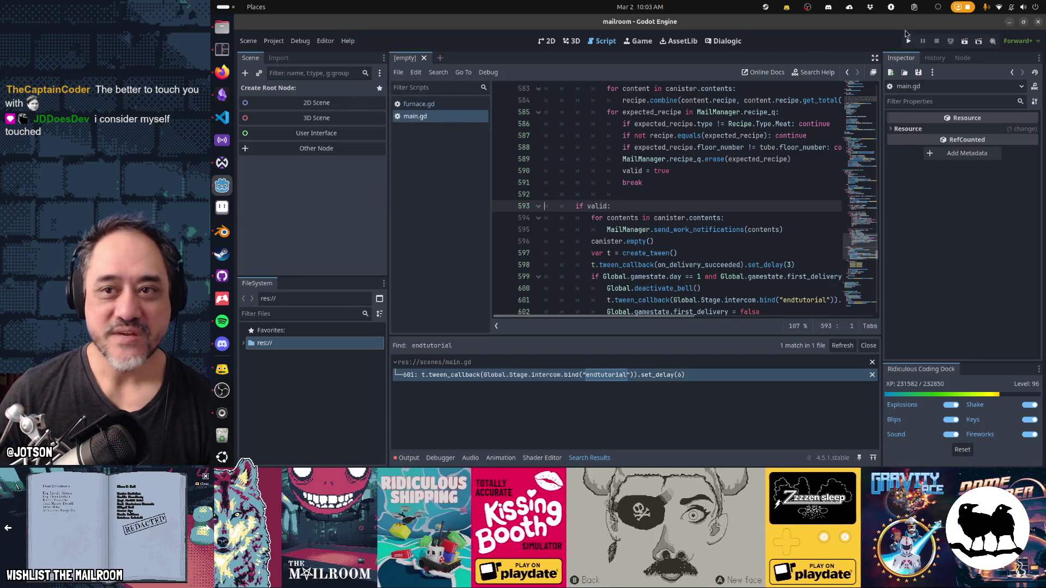
{"action": "left_click", "coordinate": [1039, 22]}
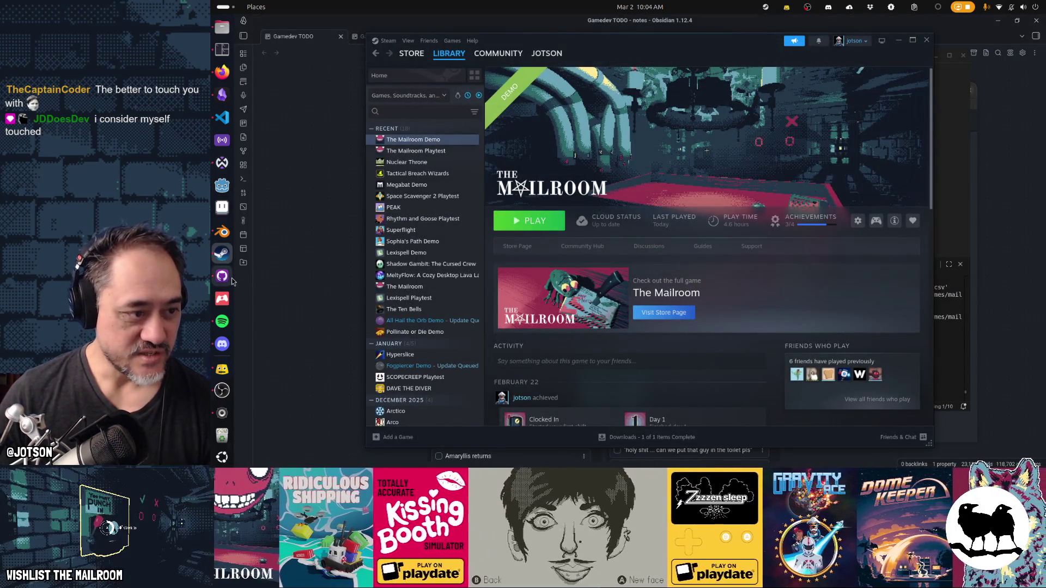
{"action": "left_click", "coordinate": [223, 276]}
{"action": "left_click", "coordinate": [631, 120]}
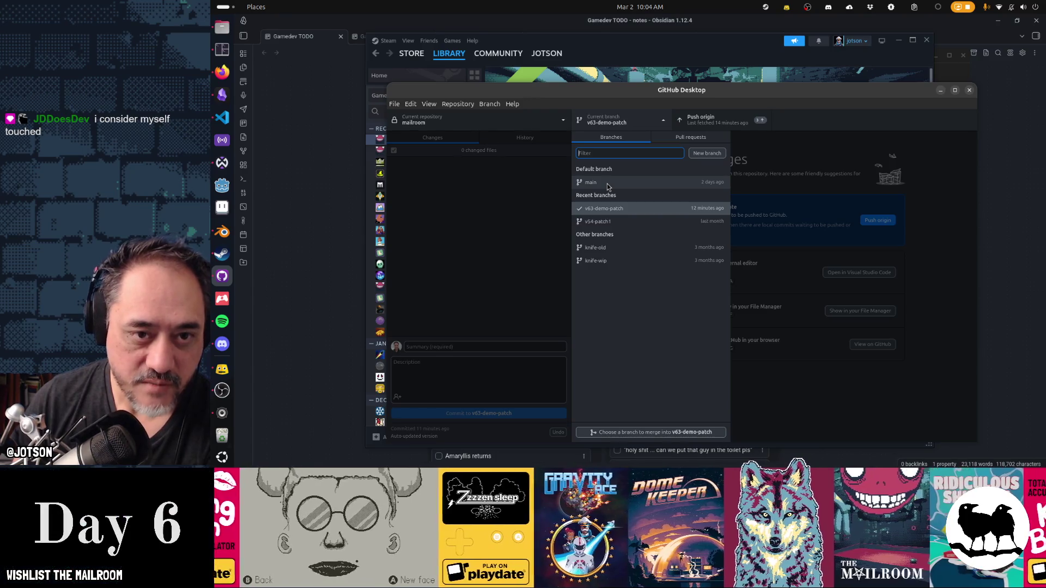
- Push the v63-demo-patch commits to origin and view the commit history
{"action": "left_click", "coordinate": [723, 129]}
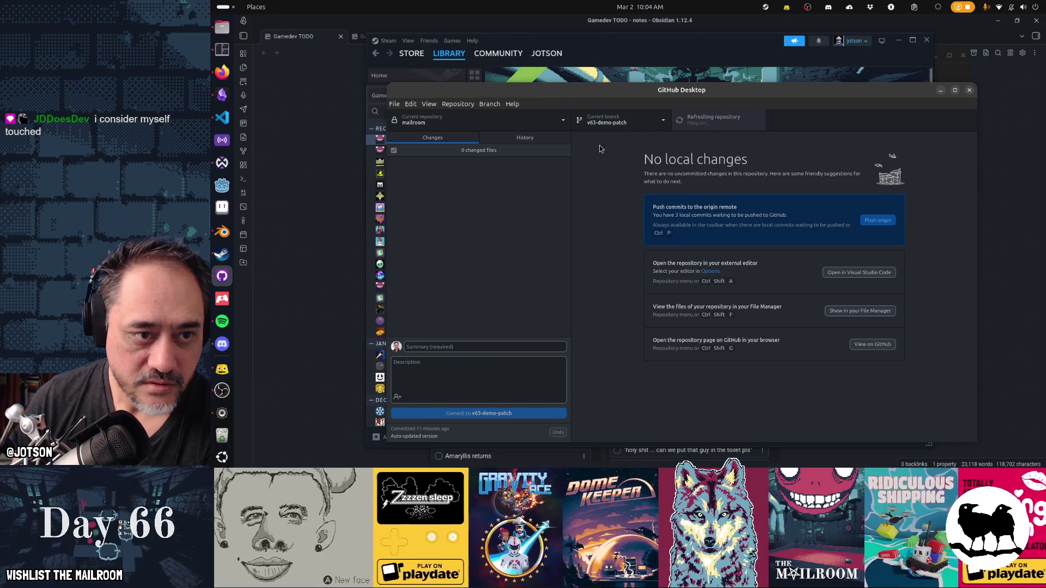
{"action": "left_click", "coordinate": [530, 140]}
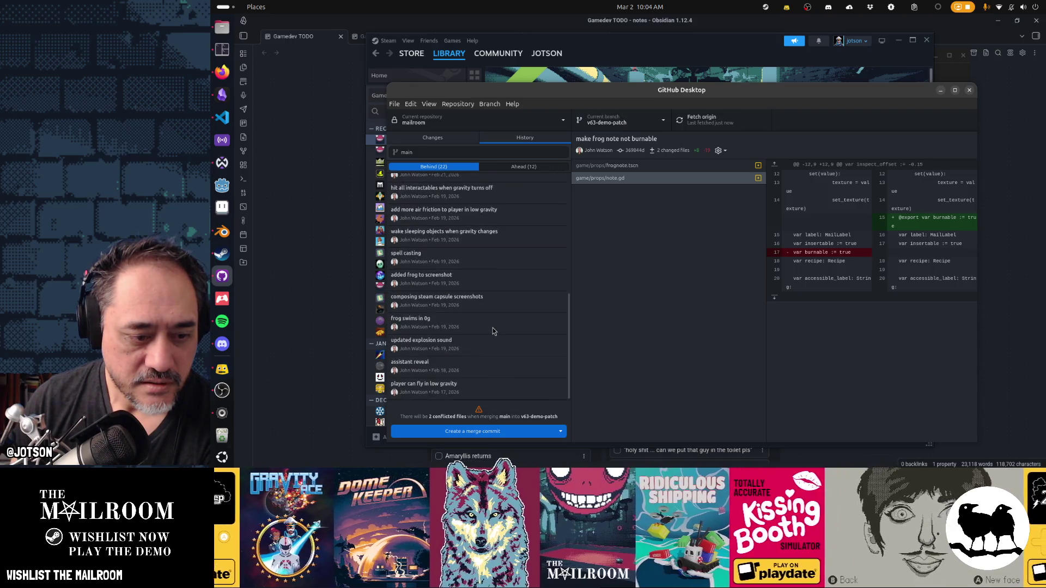
{"action": "left_click", "coordinate": [496, 104]}
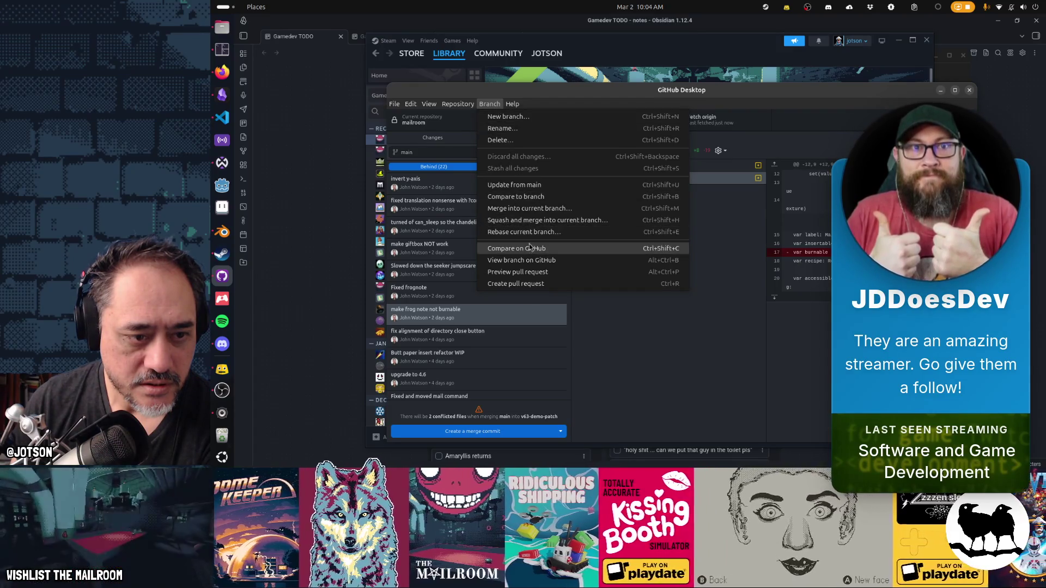
{"action": "key", "text": "Escape"}
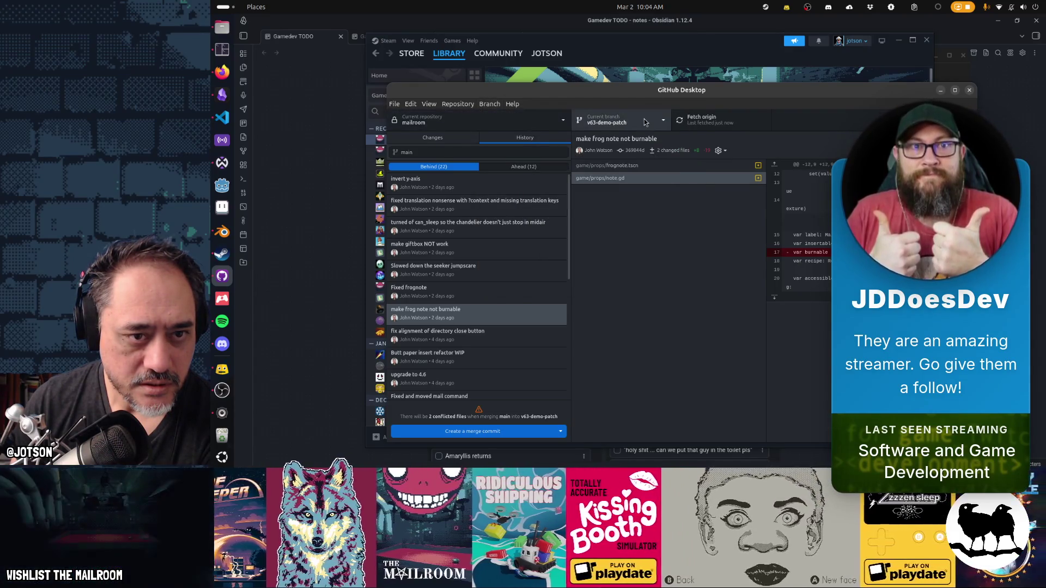
- Switch the current branch to main, glancing at the Obsidian notes before returning
{"action": "left_click", "coordinate": [616, 121]}
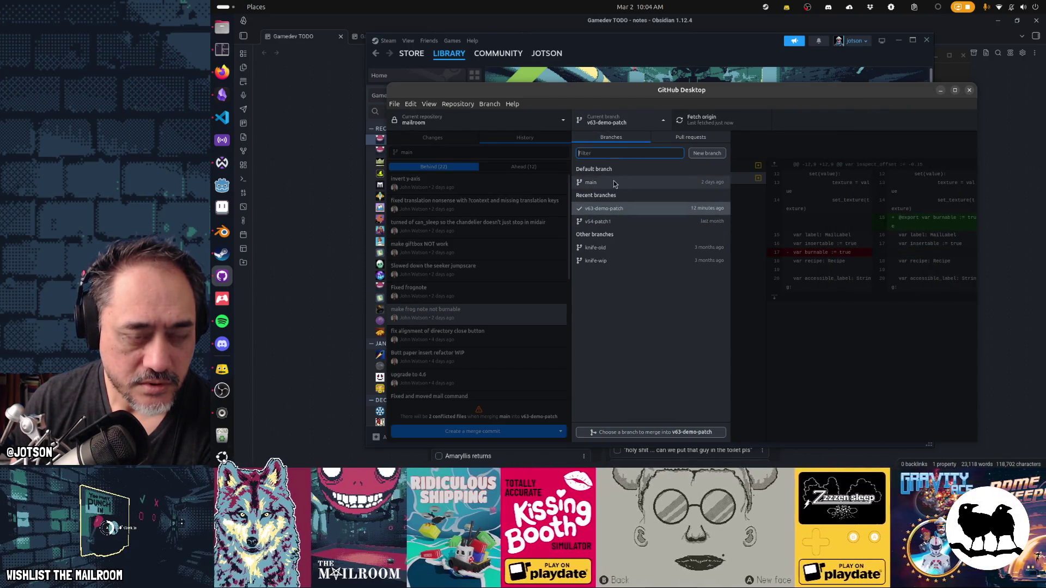
{"action": "left_click", "coordinate": [614, 184]}
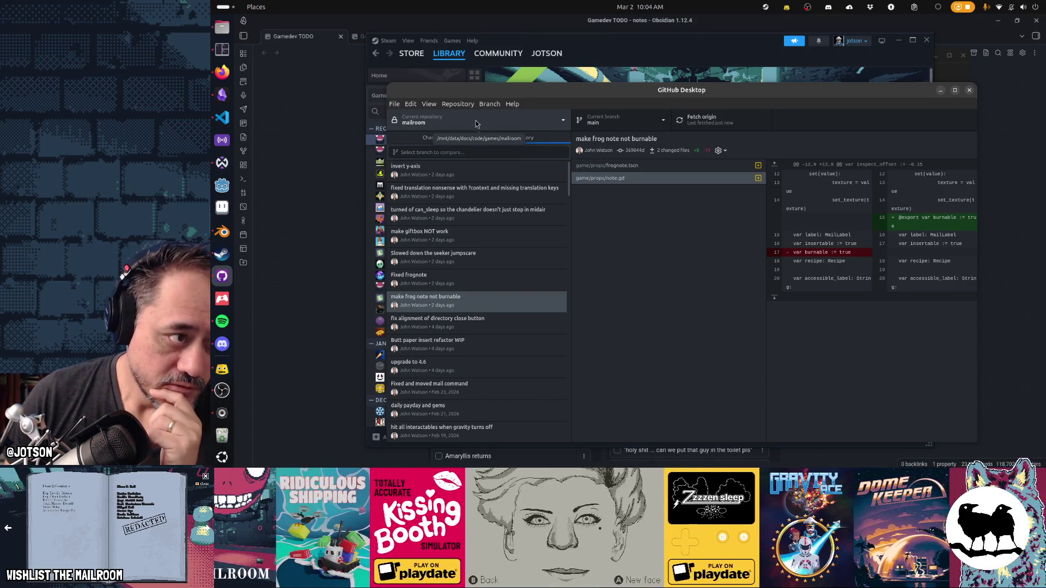
{"action": "left_click", "coordinate": [220, 95]}
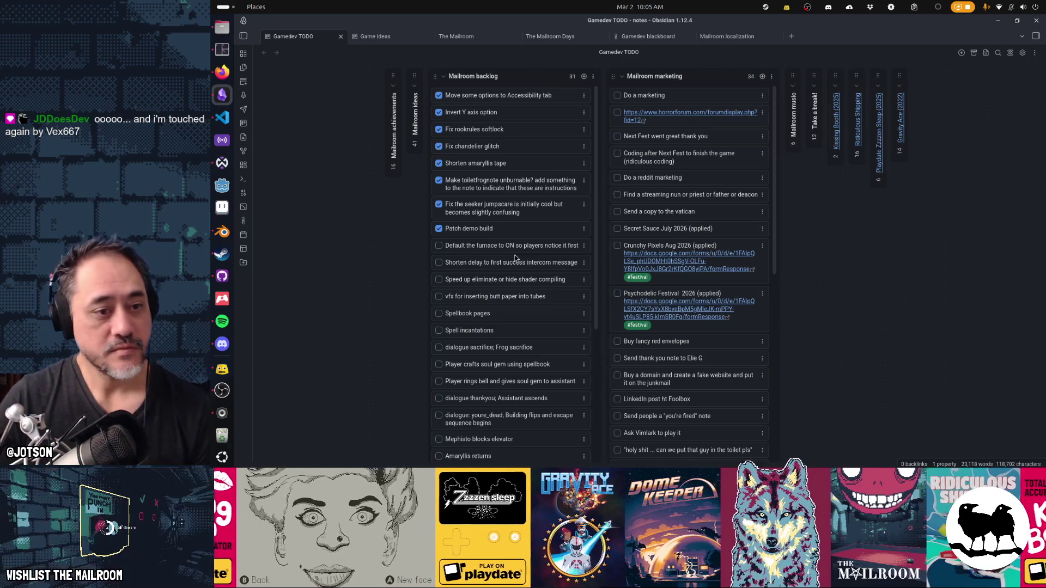
{"action": "key", "text": "alt+Tab"}
{"action": "left_click", "coordinate": [491, 104]}
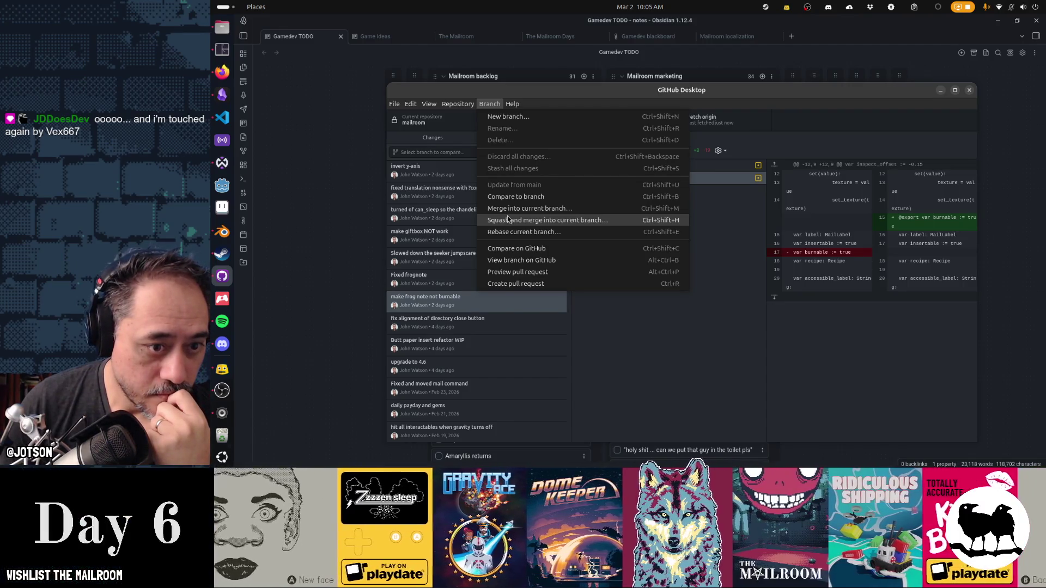
- Switch to v63-demo-patch and start, then cancel, cherry-picking the delay-message commit
{"action": "mouse_move", "coordinate": [453, 104]}
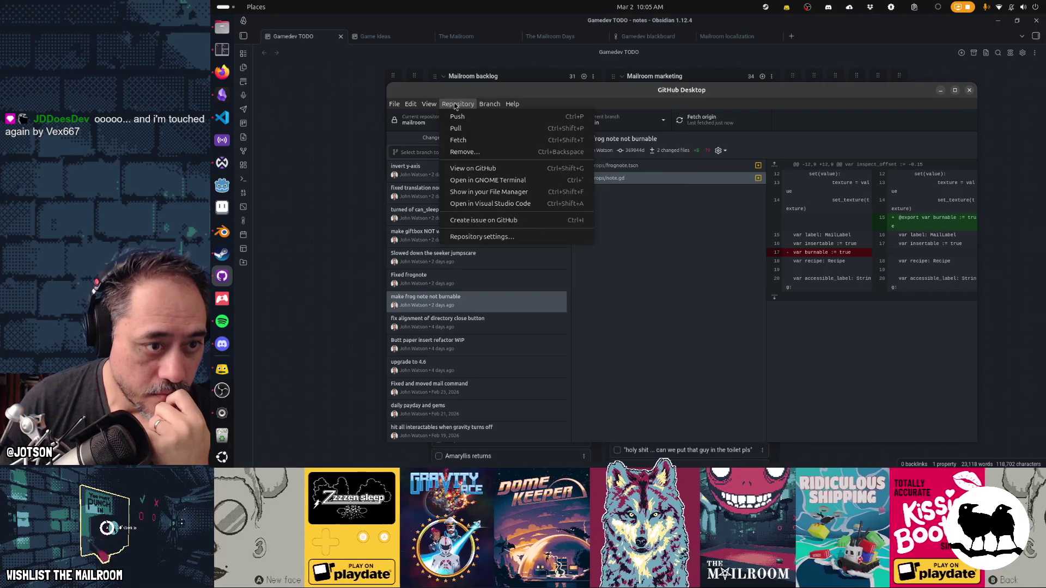
{"action": "left_click", "coordinate": [488, 107]}
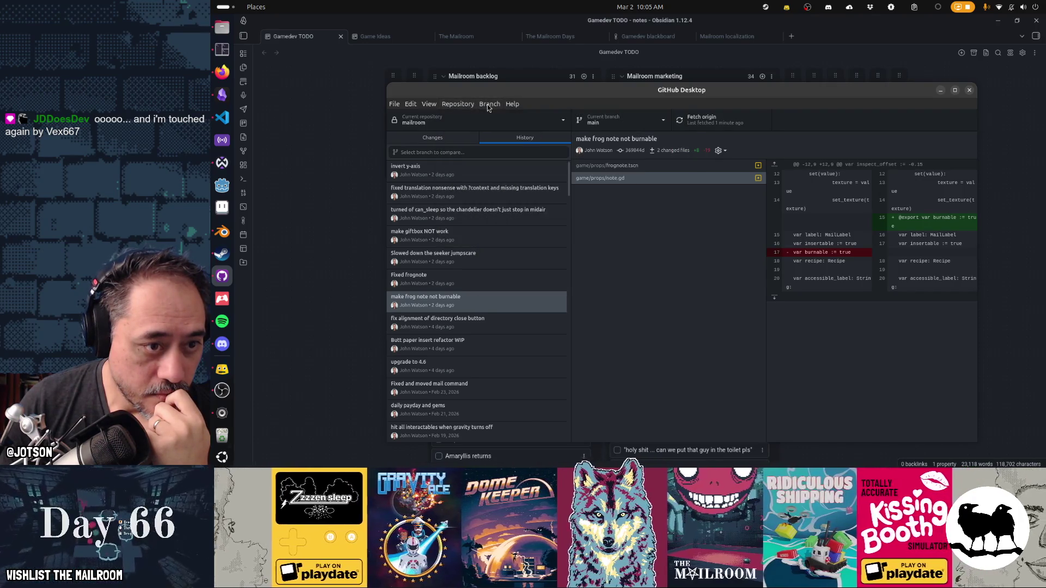
{"action": "left_click", "coordinate": [605, 120]}
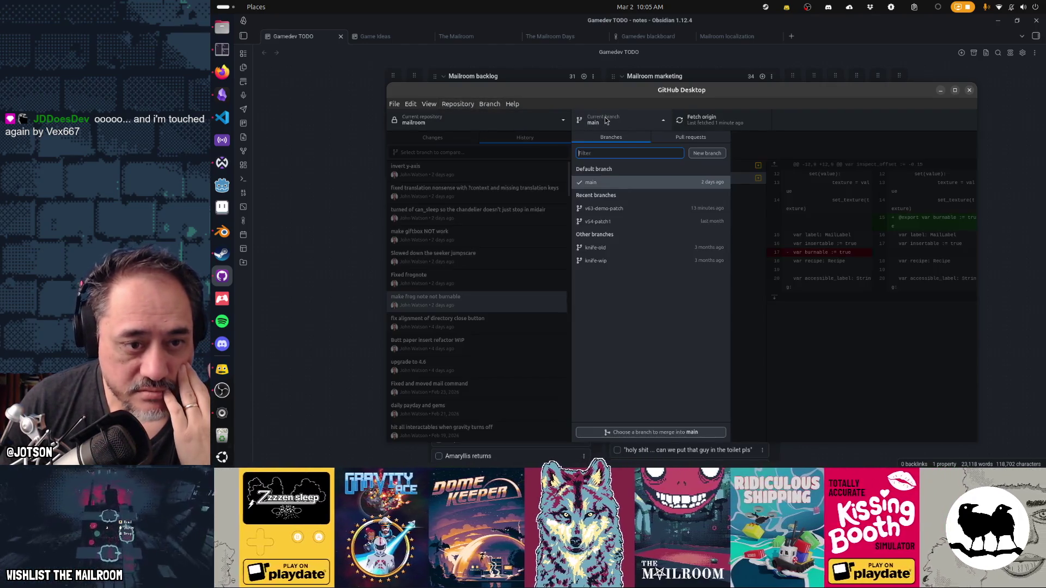
{"action": "left_click", "coordinate": [610, 209]}
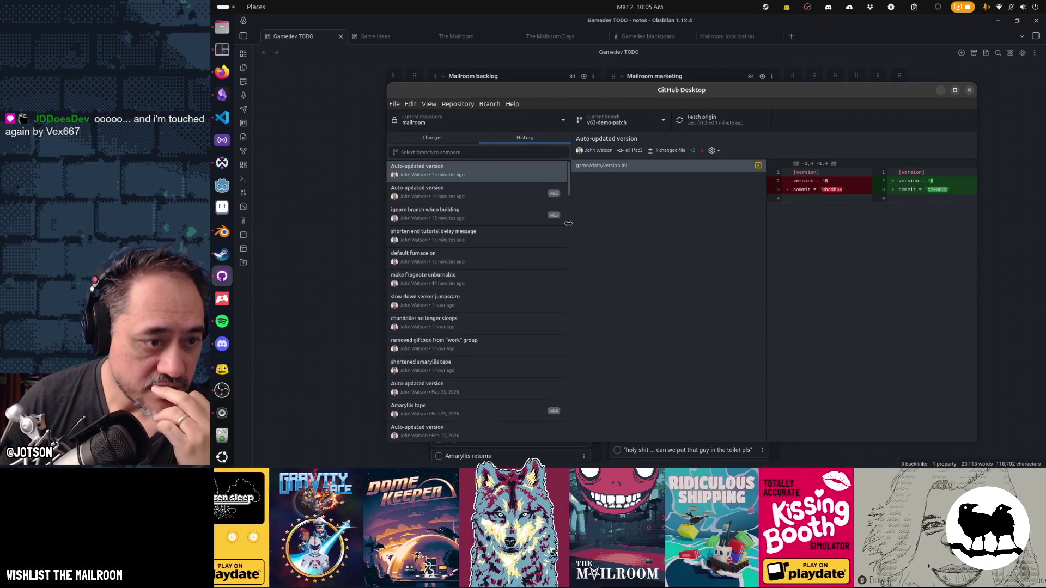
{"action": "right_click", "coordinate": [496, 235]}
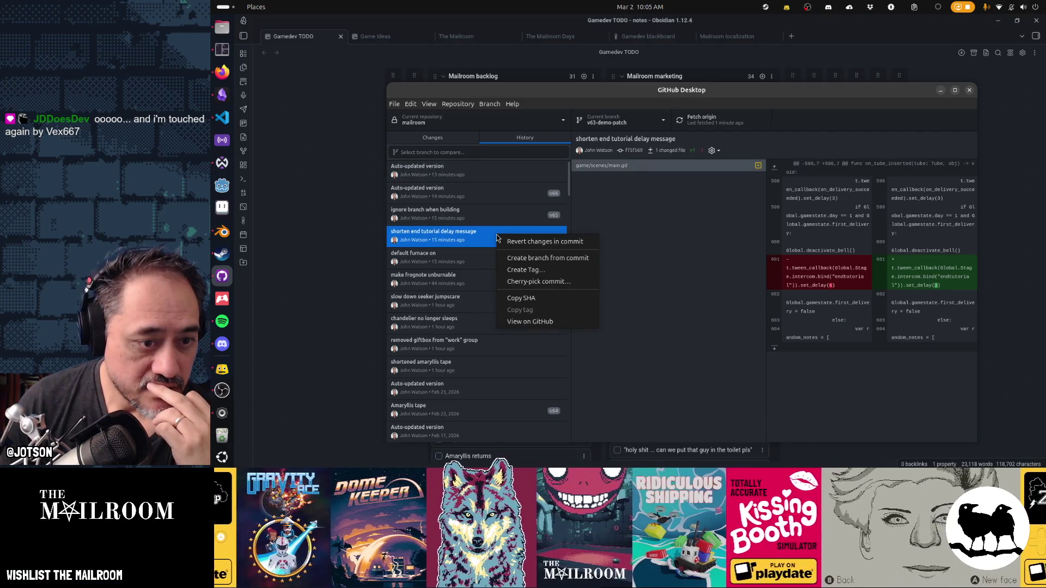
{"action": "left_click", "coordinate": [527, 283]}
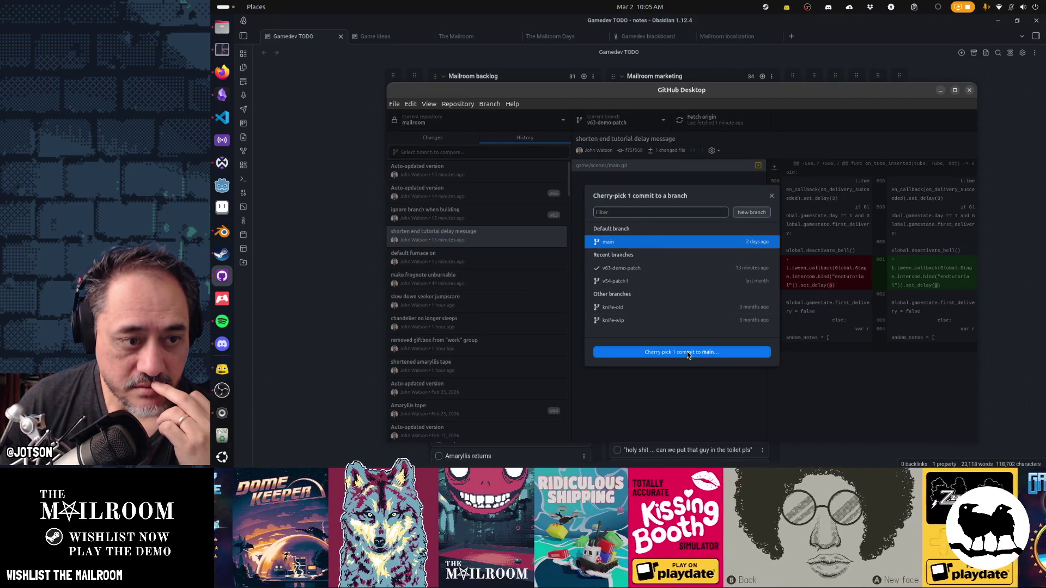
{"action": "left_click", "coordinate": [771, 196]}
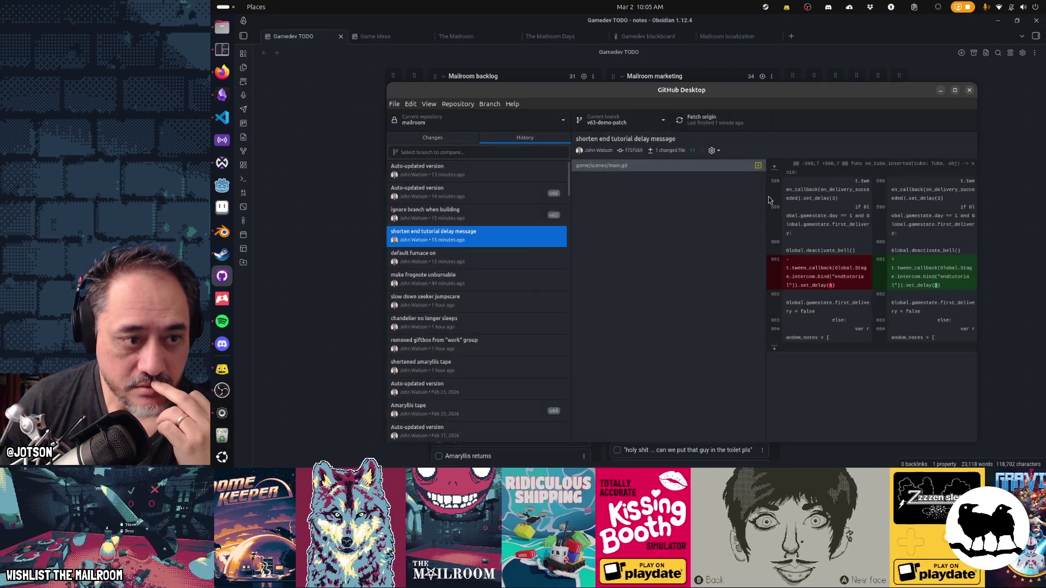
- Cherry-pick the 'default furnace on' commit onto main
{"action": "left_click", "coordinate": [486, 253]}
{"action": "right_click", "coordinate": [487, 258]}
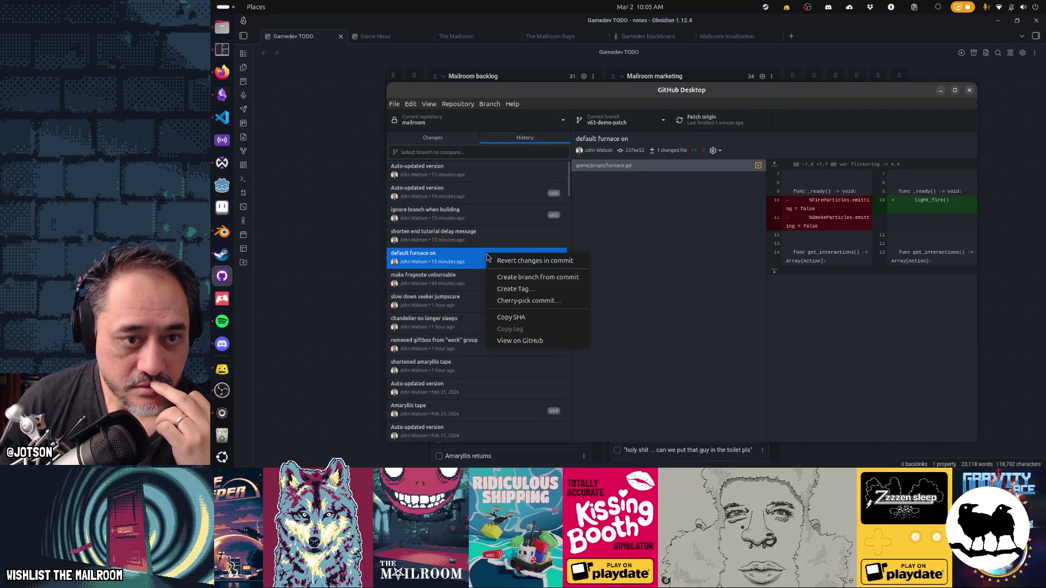
{"action": "left_click", "coordinate": [529, 301]}
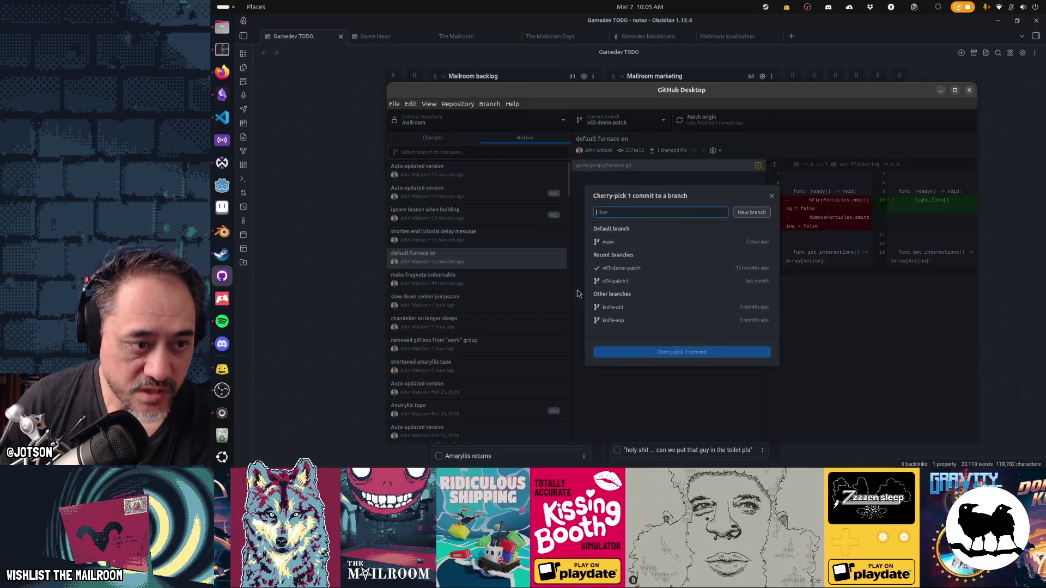
{"action": "left_click", "coordinate": [626, 242]}
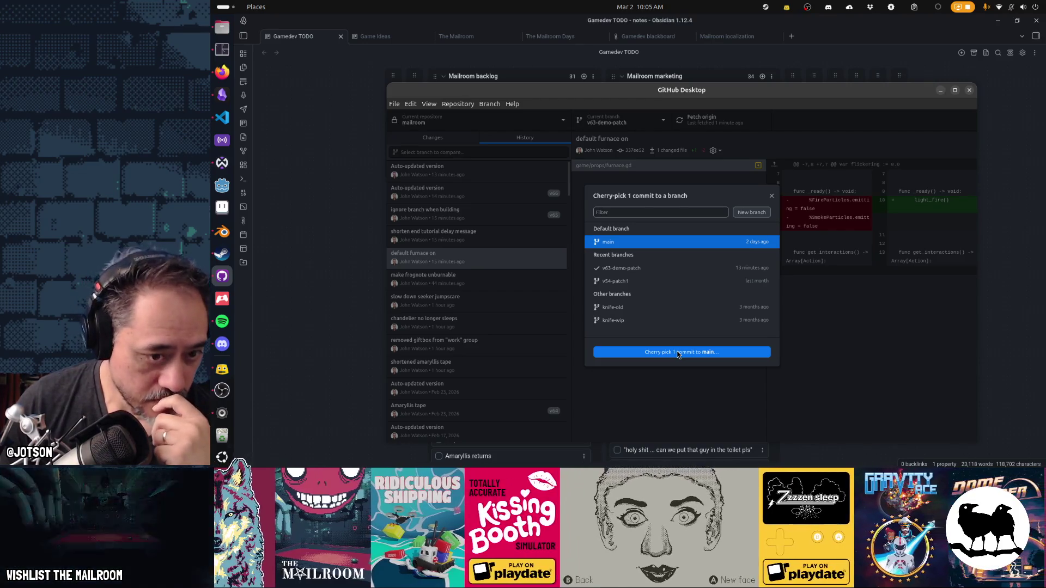
{"action": "left_click", "coordinate": [677, 352]}
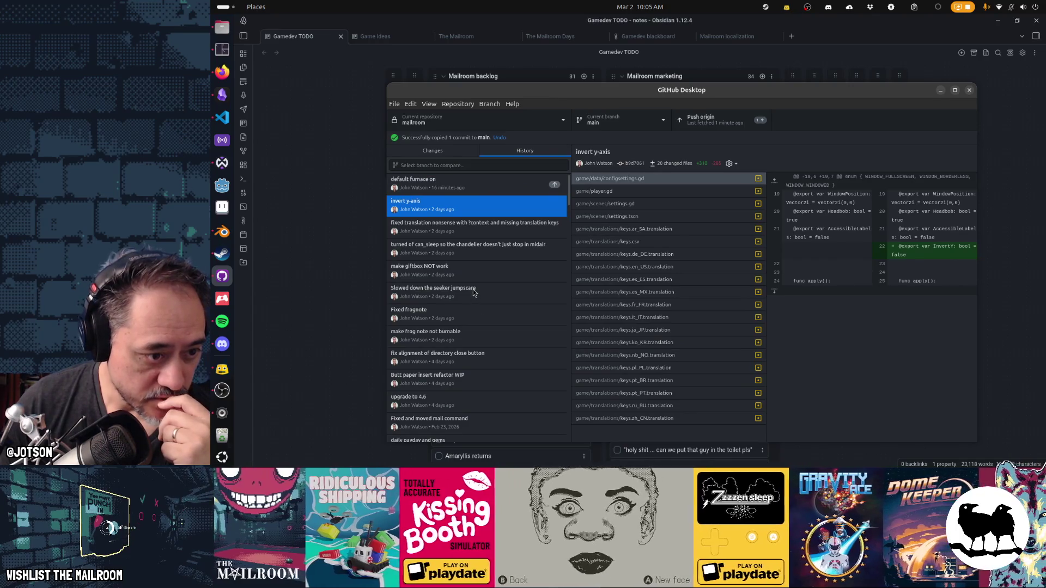
- Return to v63-demo-patch and cherry-pick 'shorten end tutorial delay message' onto main
{"action": "left_click", "coordinate": [627, 119]}
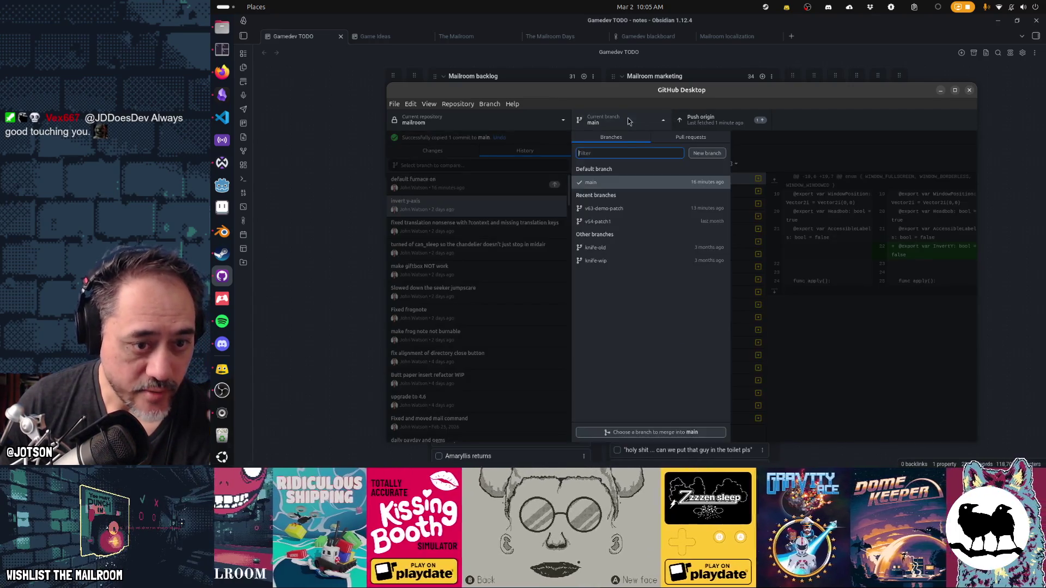
{"action": "left_click", "coordinate": [627, 208]}
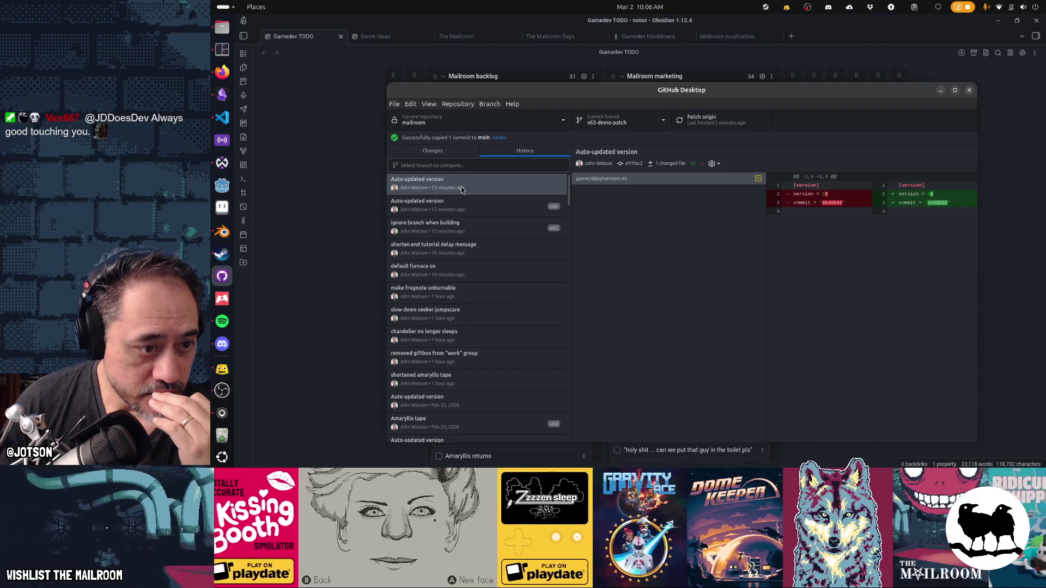
{"action": "right_click", "coordinate": [478, 234]}
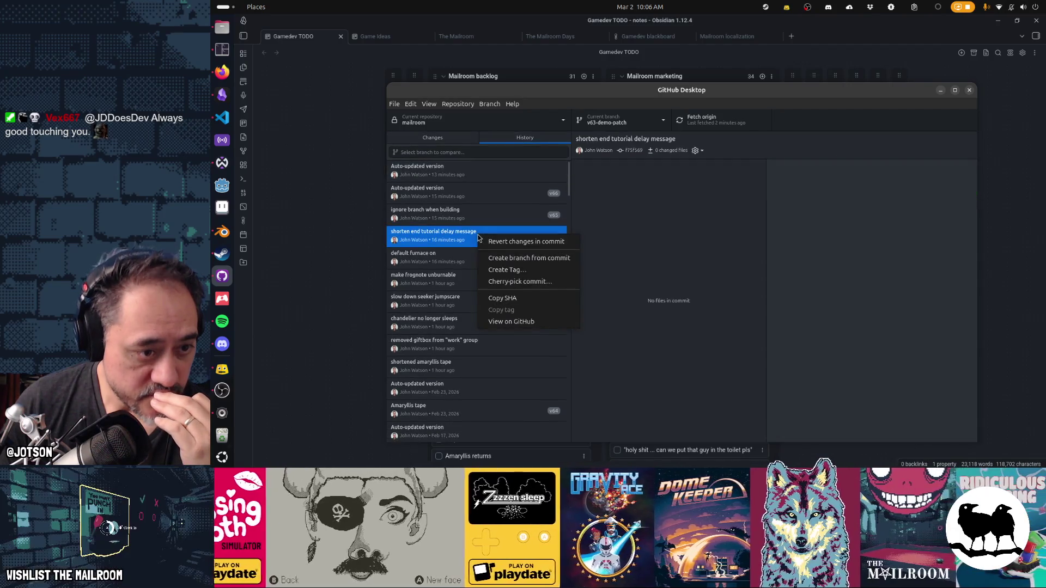
{"action": "left_click", "coordinate": [520, 282]}
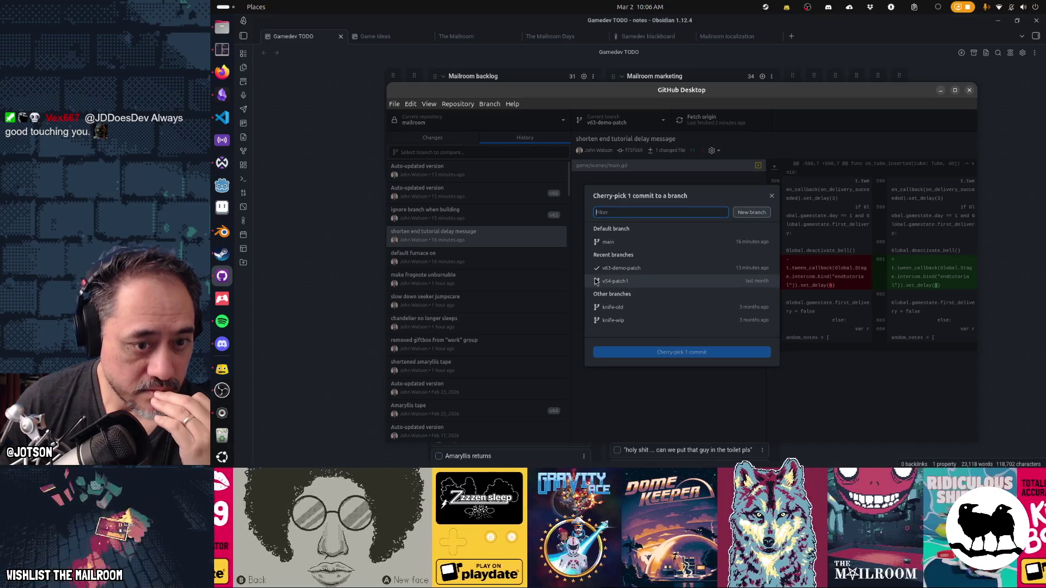
{"action": "left_click", "coordinate": [644, 354]}
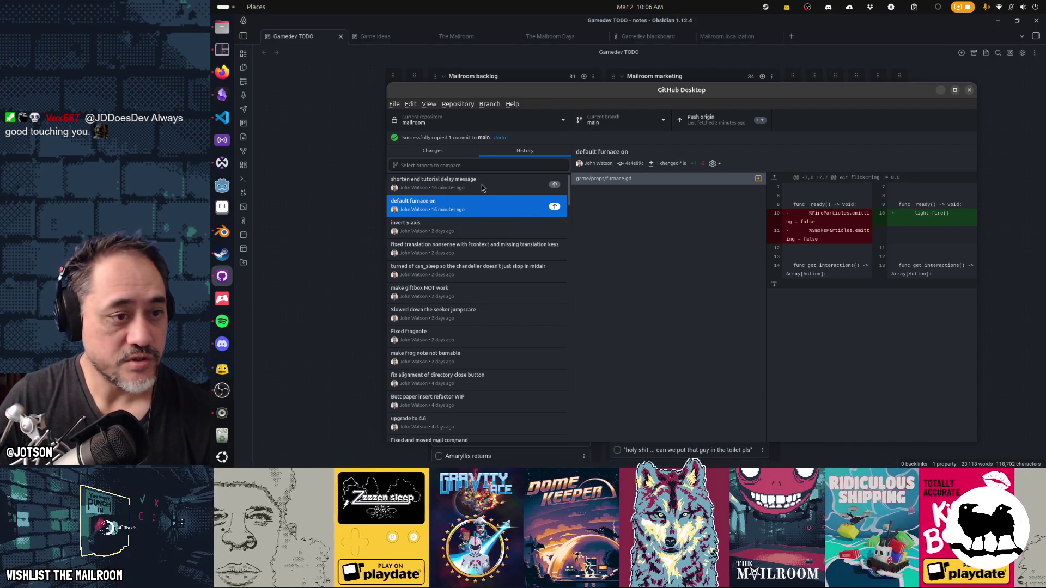
{"action": "key", "text": "alt+Tab"}
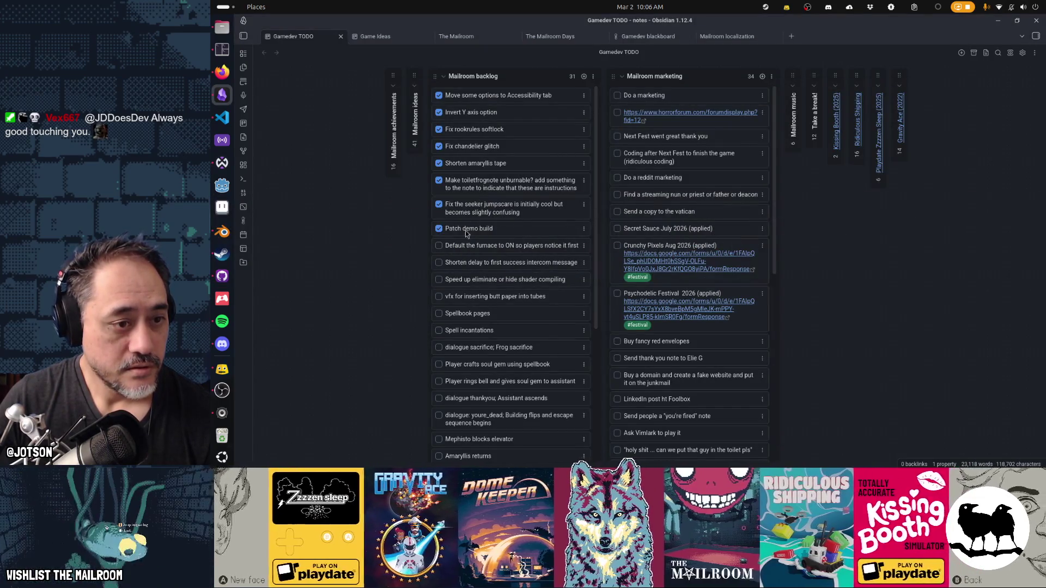
- Tick the 'Shorten delay to first success intercom message' task and launch Godot
{"action": "left_click", "coordinate": [439, 262]}
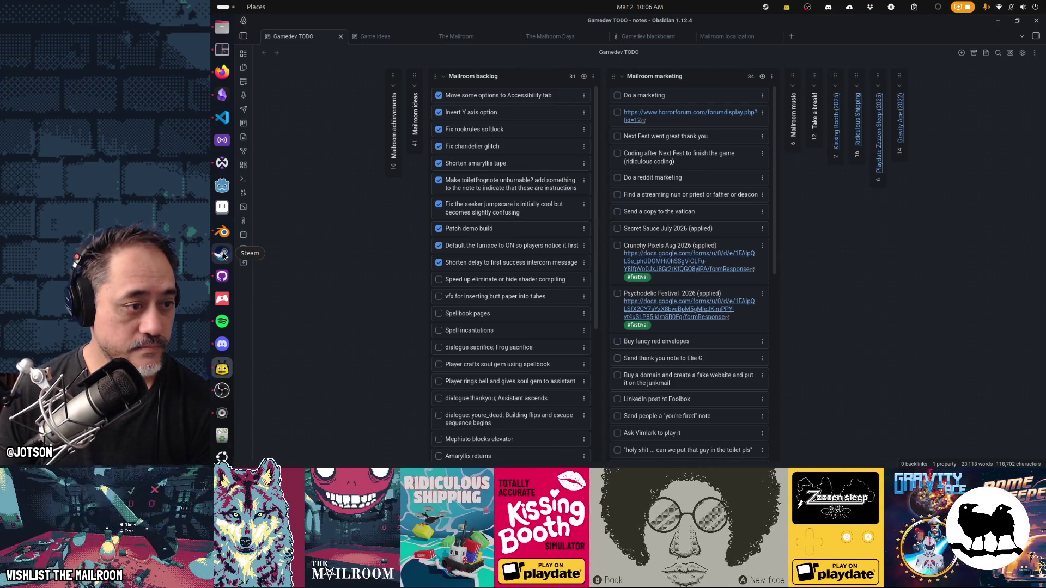
{"action": "left_click", "coordinate": [221, 186]}
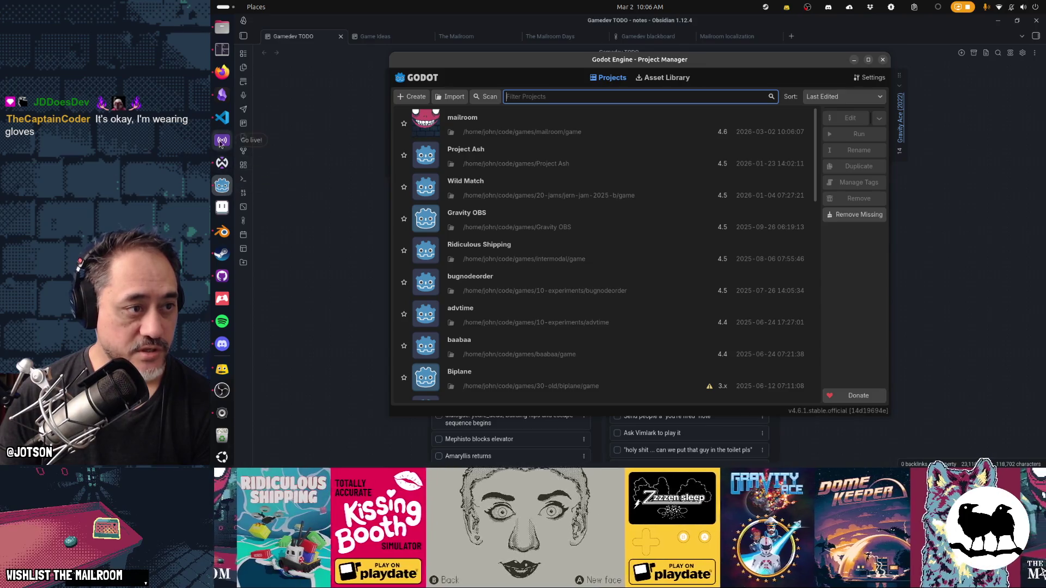
- Open the mailroom project in the Godot editor, then return to GitHub Desktop
{"action": "left_click", "coordinate": [222, 275]}
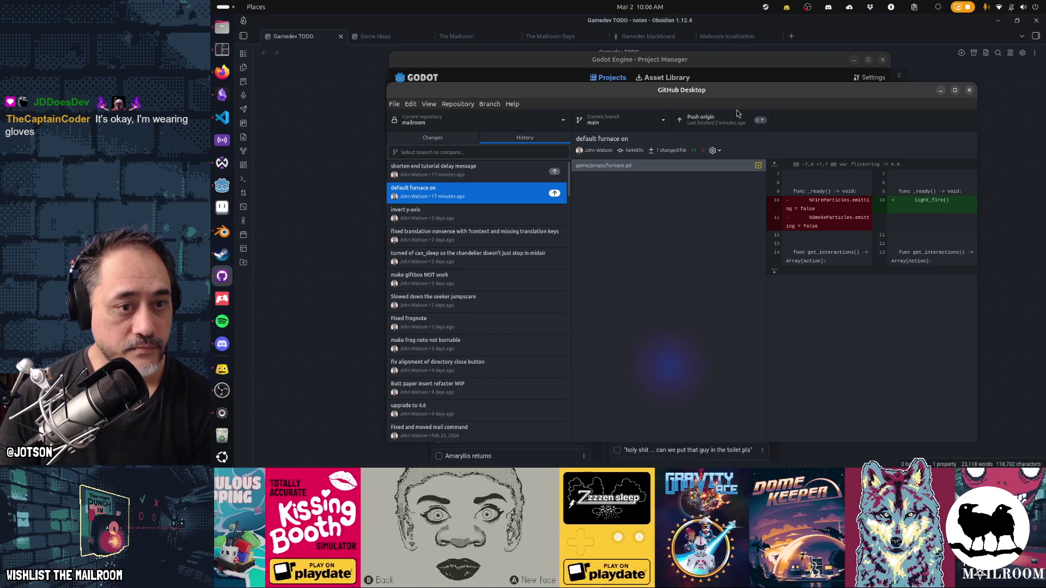
{"action": "left_click", "coordinate": [222, 185]}
{"action": "left_click", "coordinate": [847, 118]}
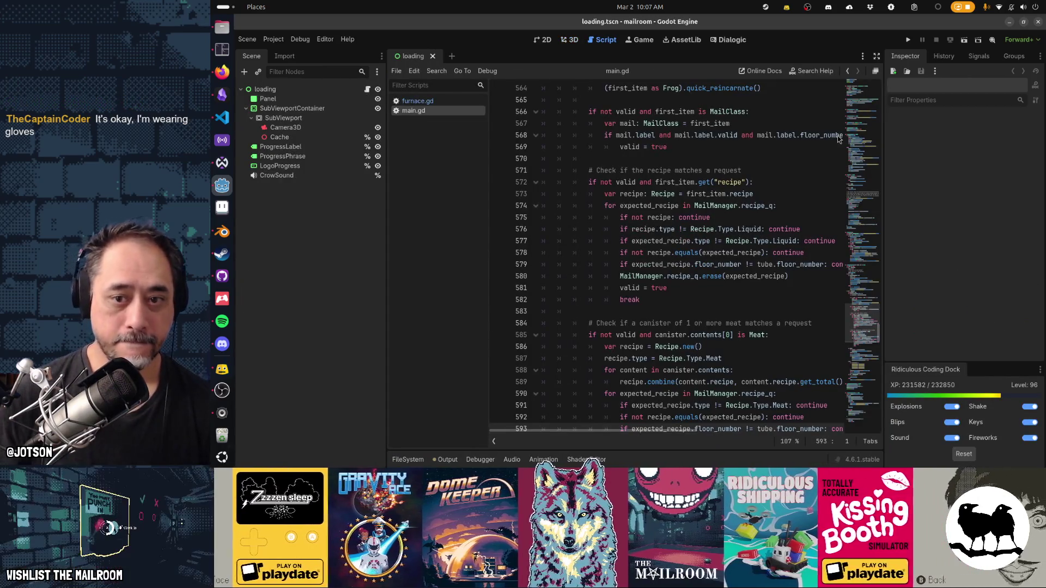
{"action": "key", "text": "alt+Tab"}
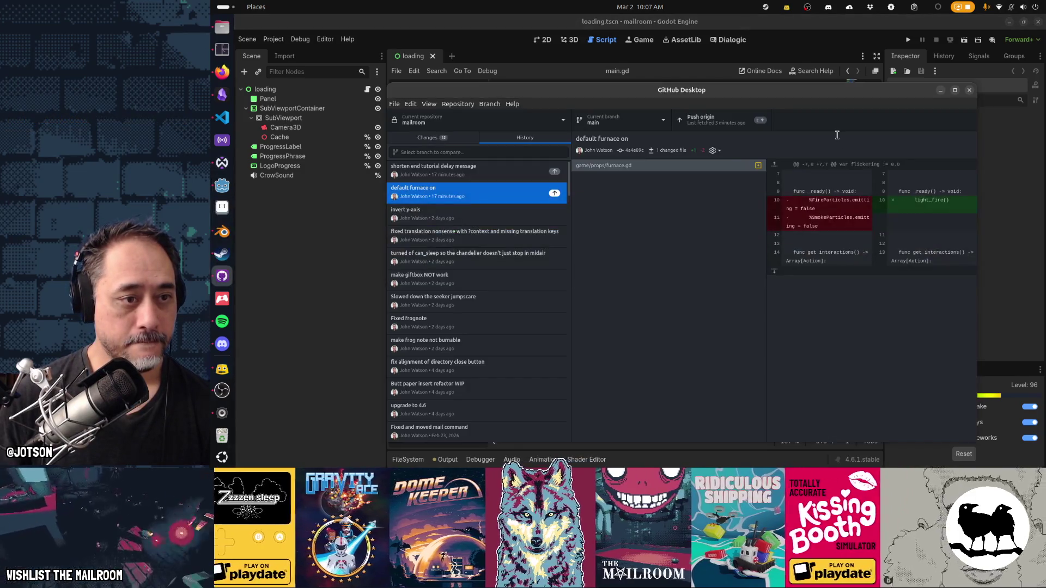
- Discard all 15 uncommitted translation file changes in the mailroom repository
{"action": "left_click", "coordinate": [426, 139]}
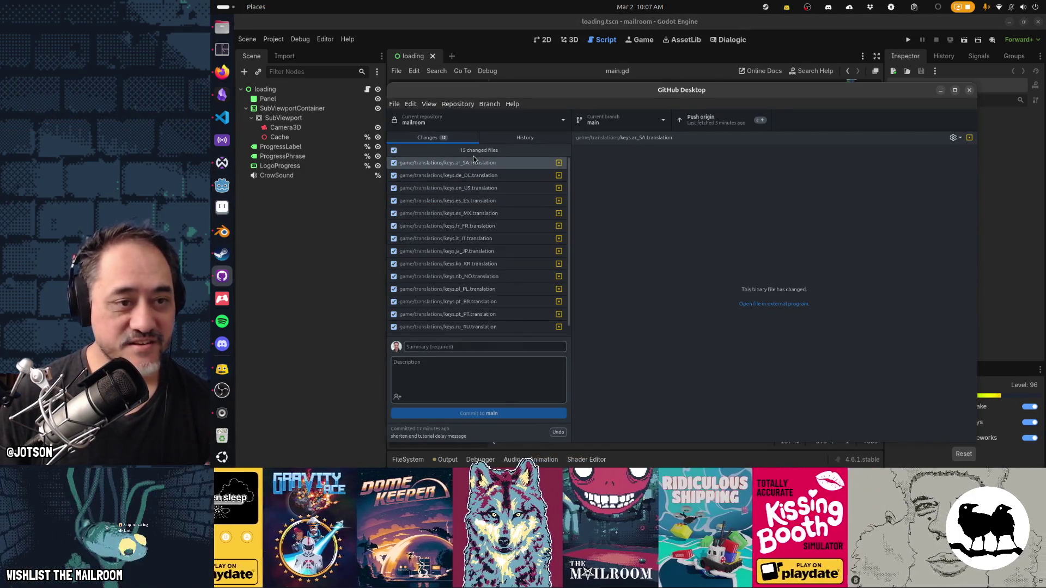
{"action": "scroll", "coordinate": [485, 170], "scroll_direction": "down", "scroll_amount": 1}
{"action": "scroll", "coordinate": [490, 175], "scroll_direction": "up", "scroll_amount": 1}
{"action": "right_click", "coordinate": [502, 152]}
{"action": "right_click", "coordinate": [492, 152]}
{"action": "left_click", "coordinate": [523, 159]}
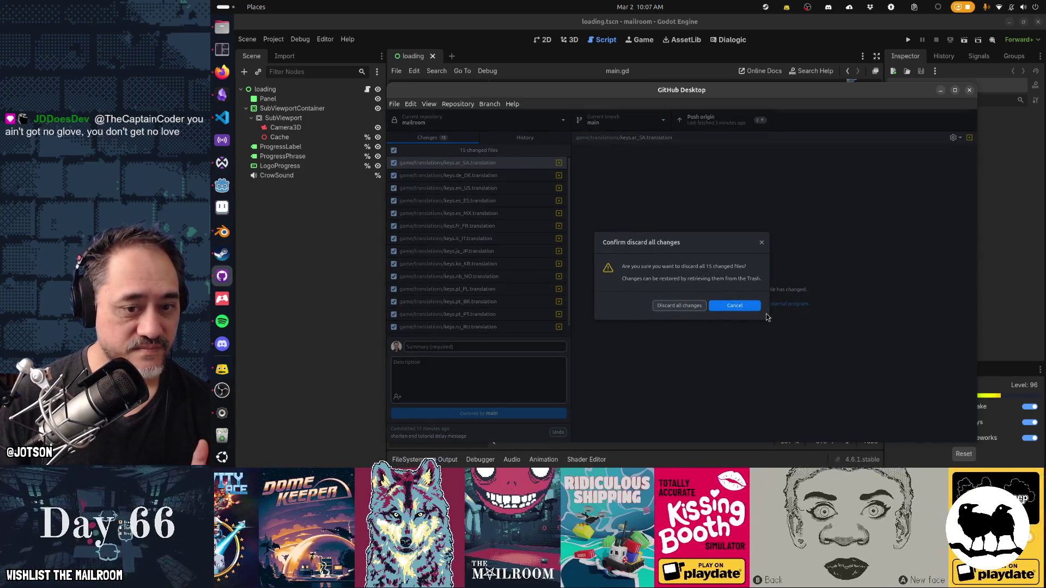
{"action": "left_click", "coordinate": [680, 305]}
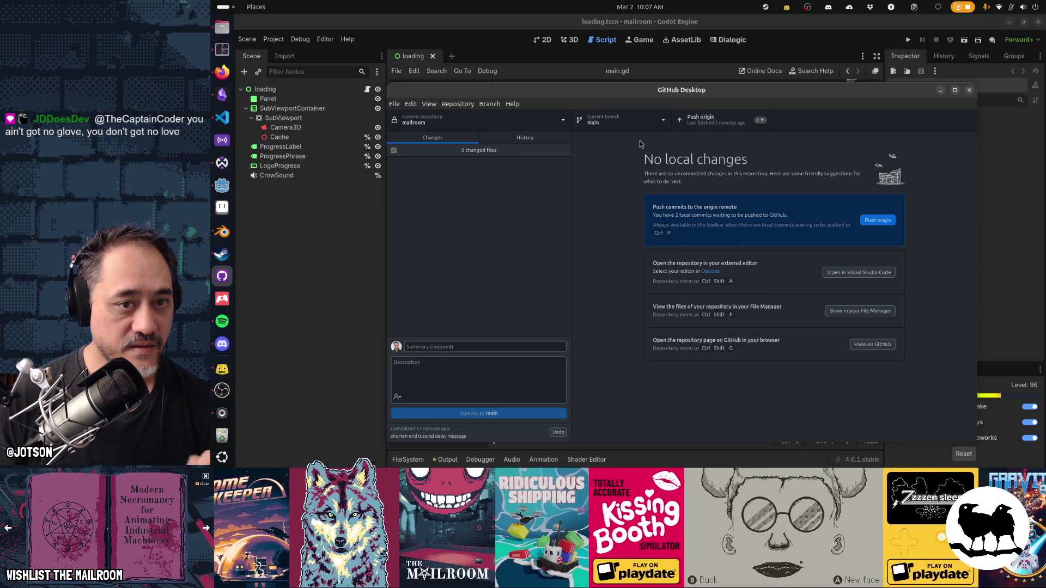
- View the 'shorten end tutorial delay message' commit in History, then return to Godot
{"action": "left_click", "coordinate": [524, 137]}
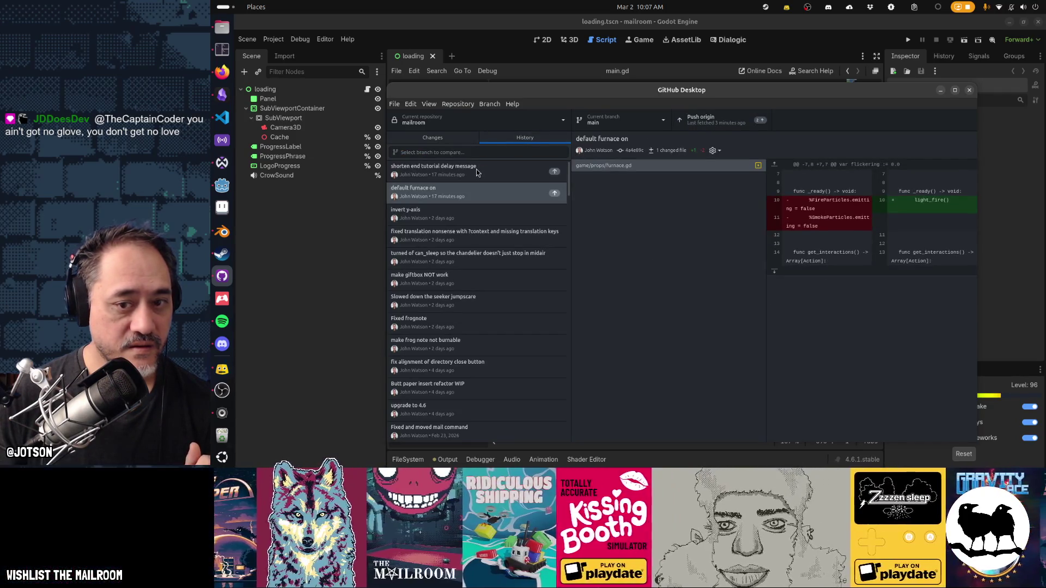
{"action": "left_click", "coordinate": [476, 173]}
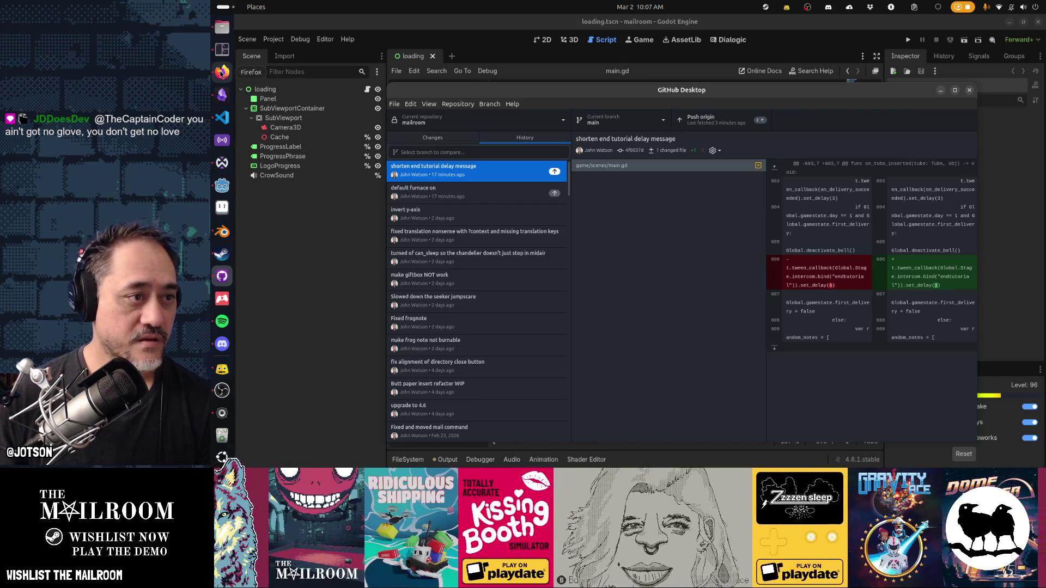
{"action": "left_click", "coordinate": [222, 186]}
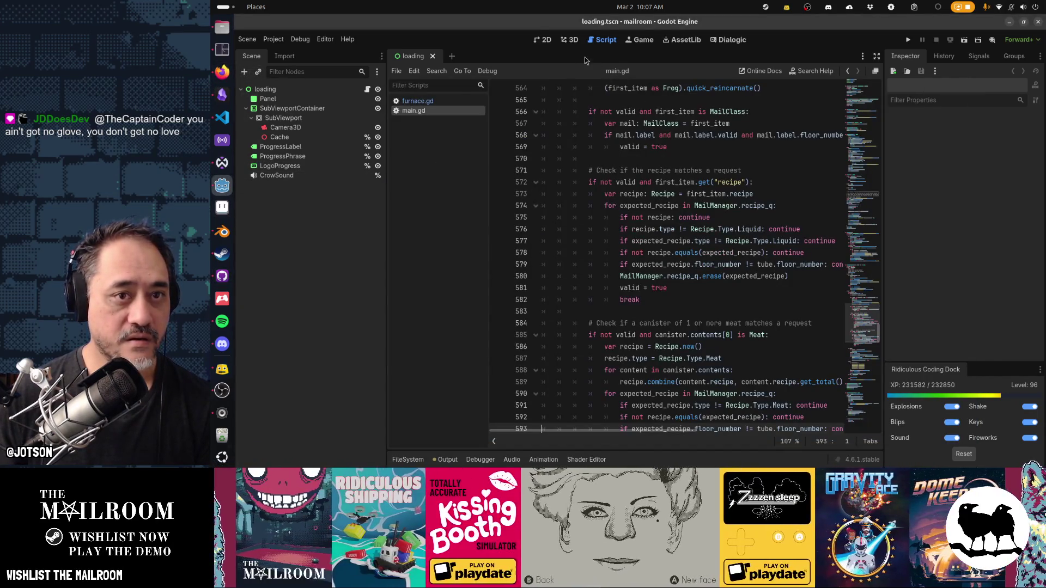
- Run the game with F5 from the editor's Game view
{"action": "left_click", "coordinate": [638, 40]}
{"action": "left_click", "coordinate": [667, 73]}
{"action": "left_click", "coordinate": [680, 87]}
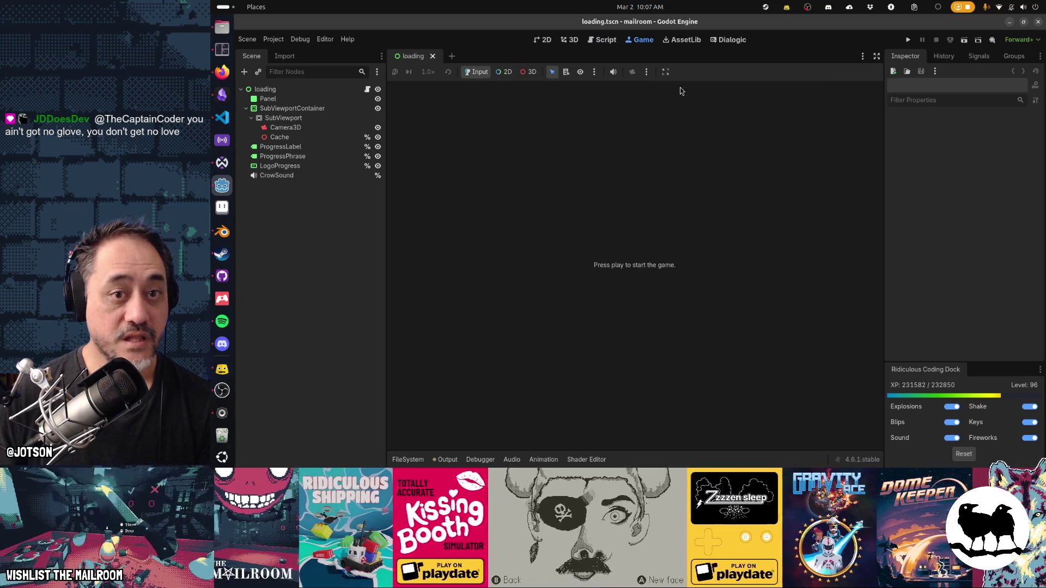
{"action": "key", "text": "F5"}
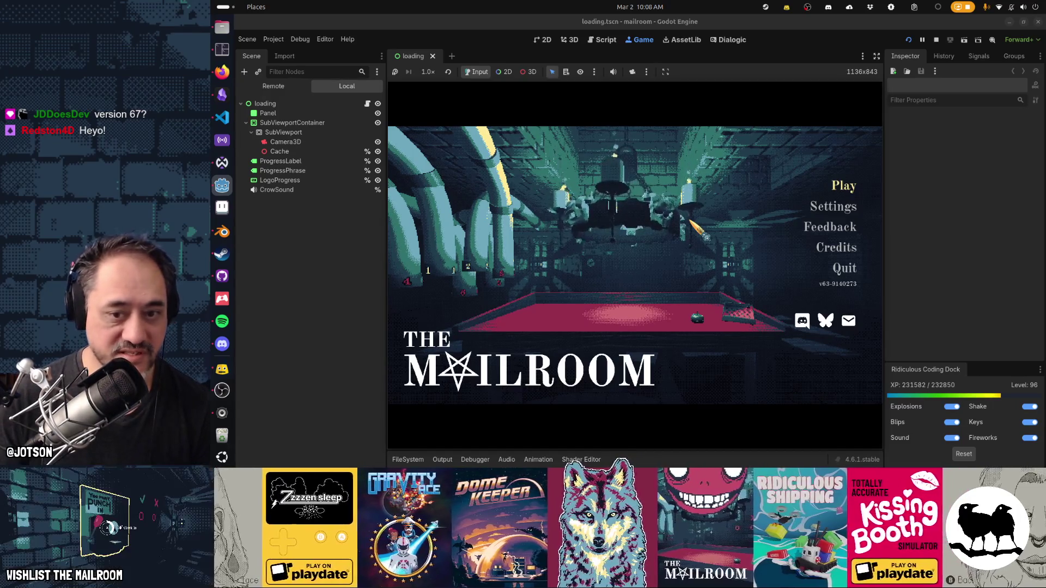
- Start the demo from the Testing menu and play through the Mephisto intercom greeting
{"action": "key", "text": "F1"}
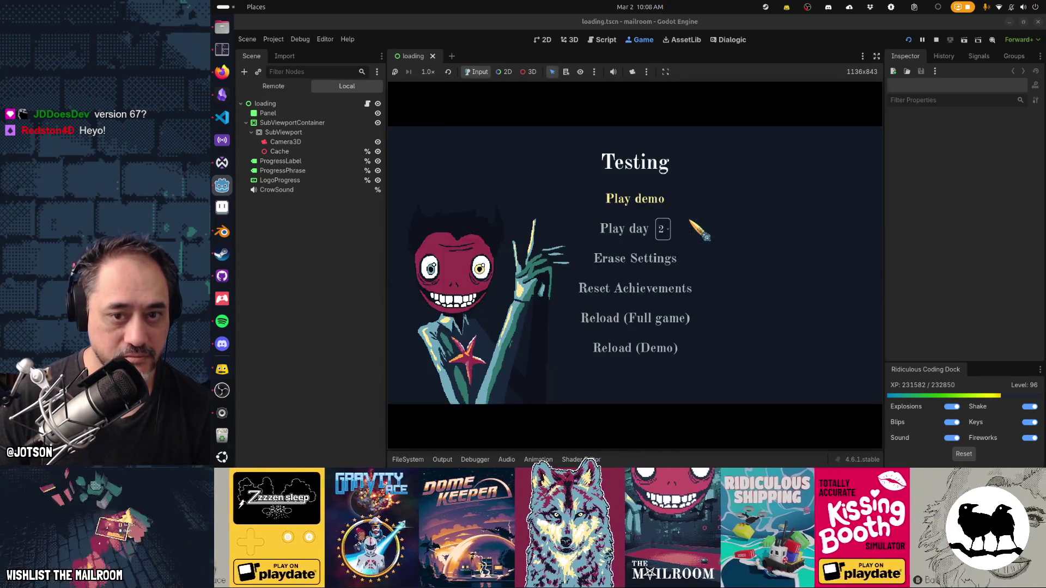
{"action": "left_click", "coordinate": [649, 201]}
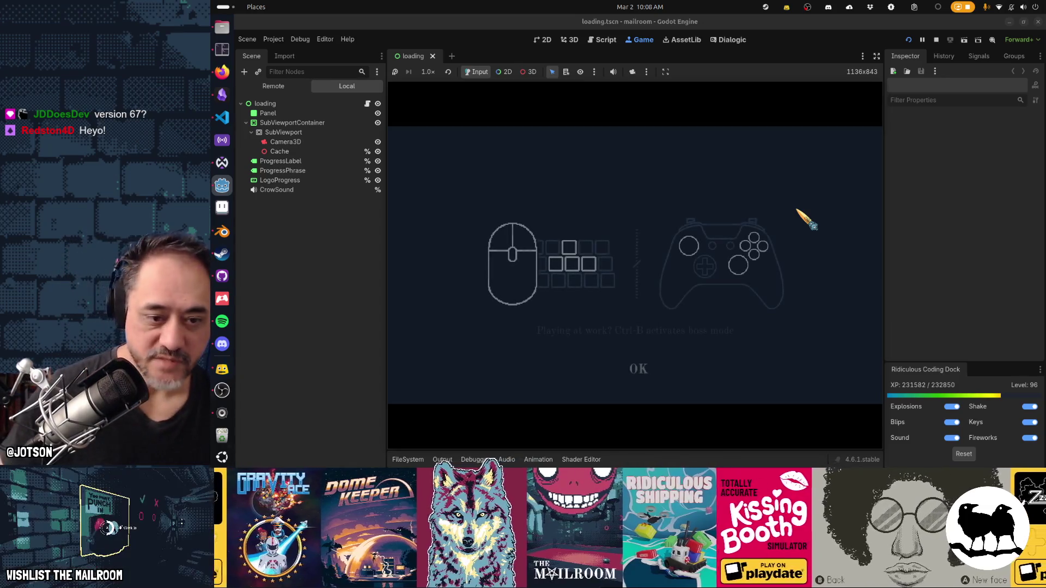
{"action": "left_click", "coordinate": [639, 369]}
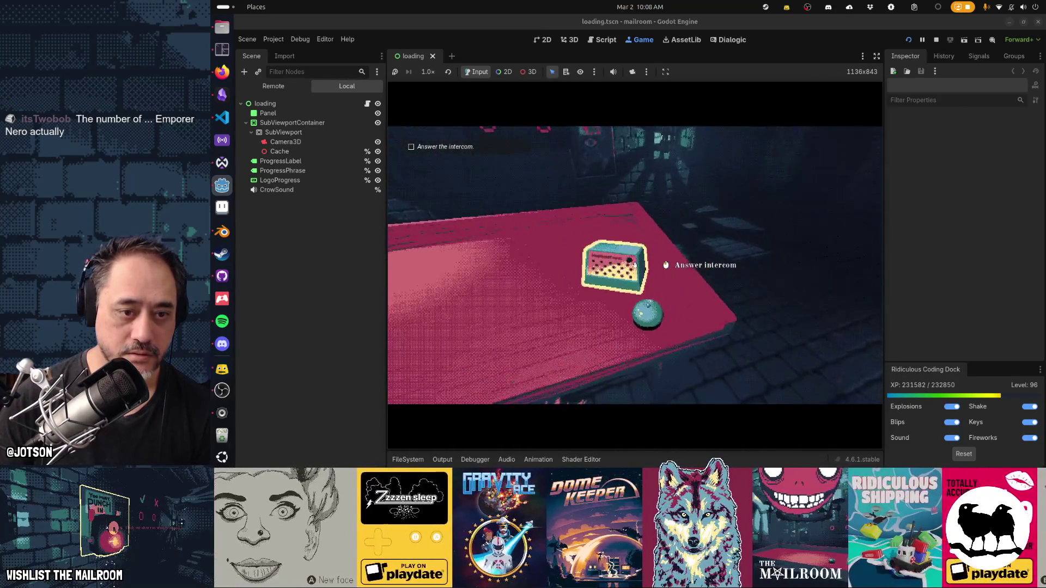
{"action": "left_click", "coordinate": [646, 275]}
{"action": "left_click", "coordinate": [641, 269]}
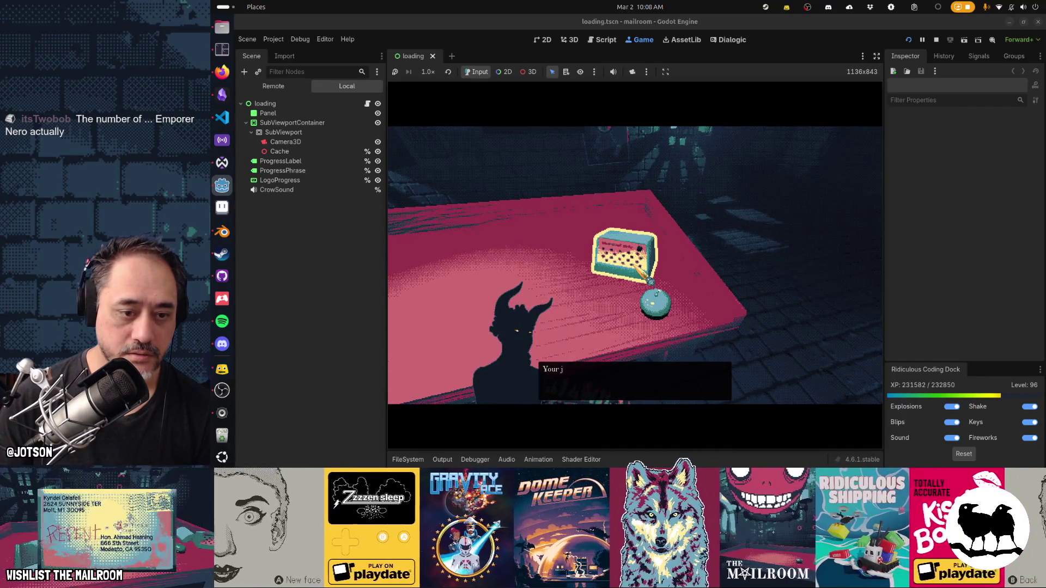
{"action": "left_click", "coordinate": [635, 264]}
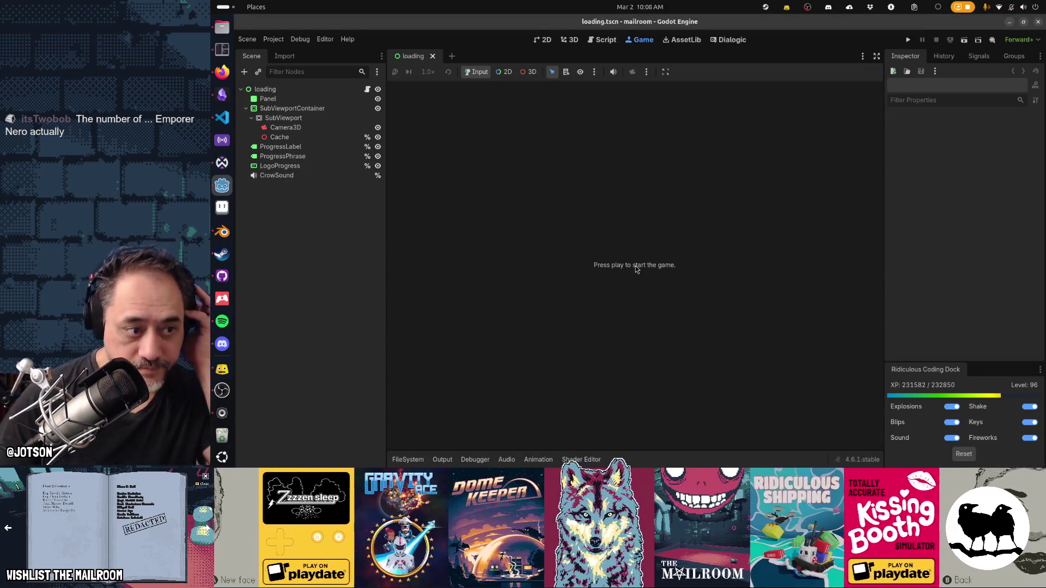
- Switch to GitHub Desktop on main and push its local commits to origin
{"action": "left_click", "coordinate": [221, 276]}
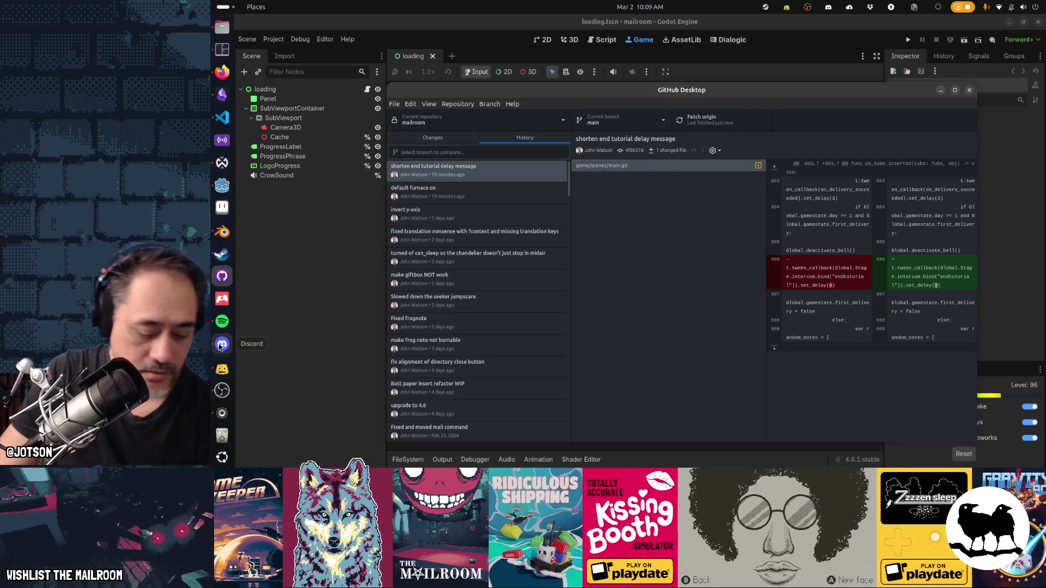
{"action": "key", "text": "super"}
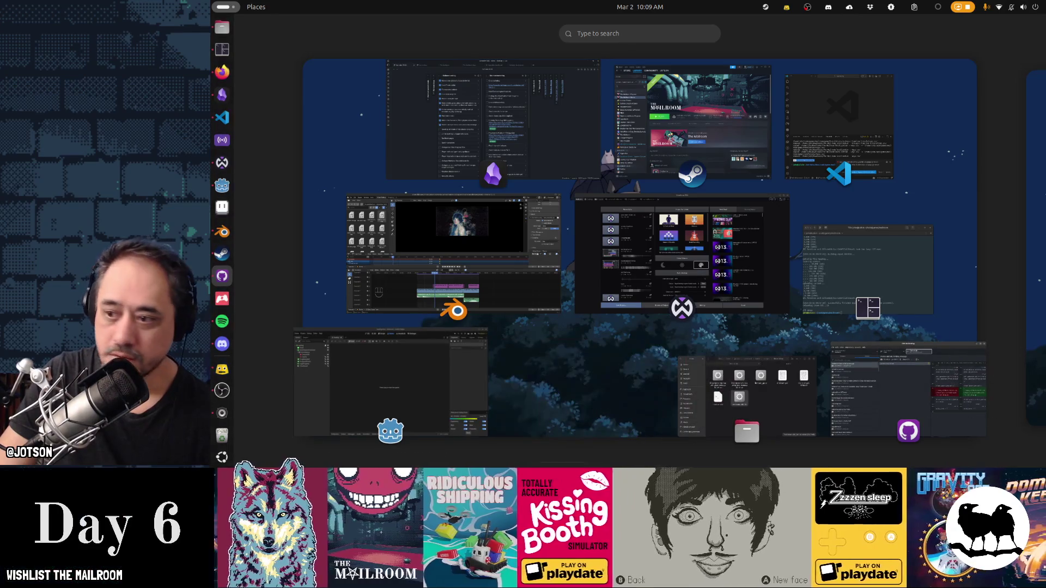
{"action": "key", "text": "super"}
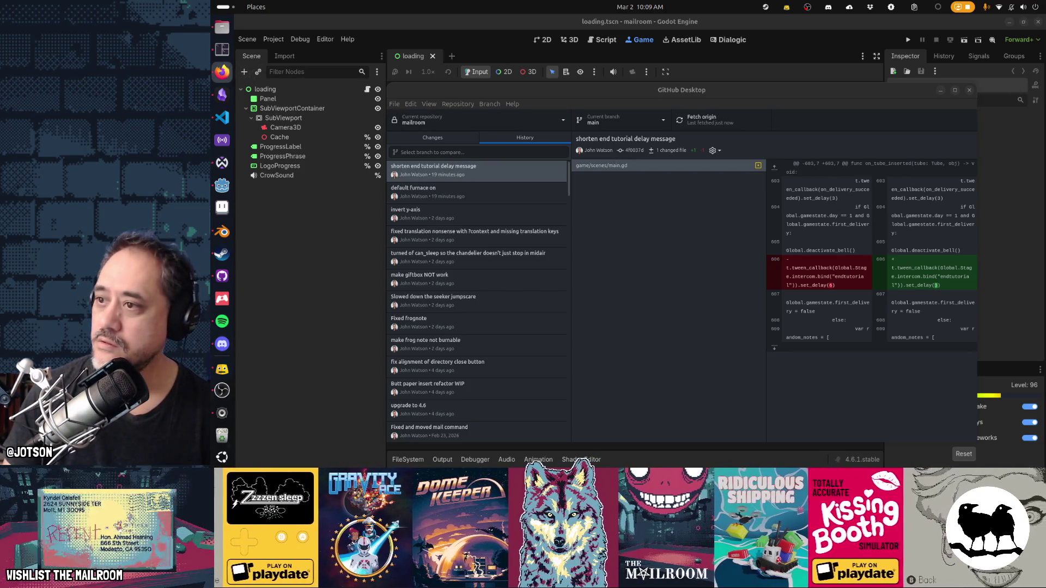
- Select the web address of Firefox's Wikipedia 'Number of the beast' article to share it
{"action": "left_click", "coordinate": [221, 71]}
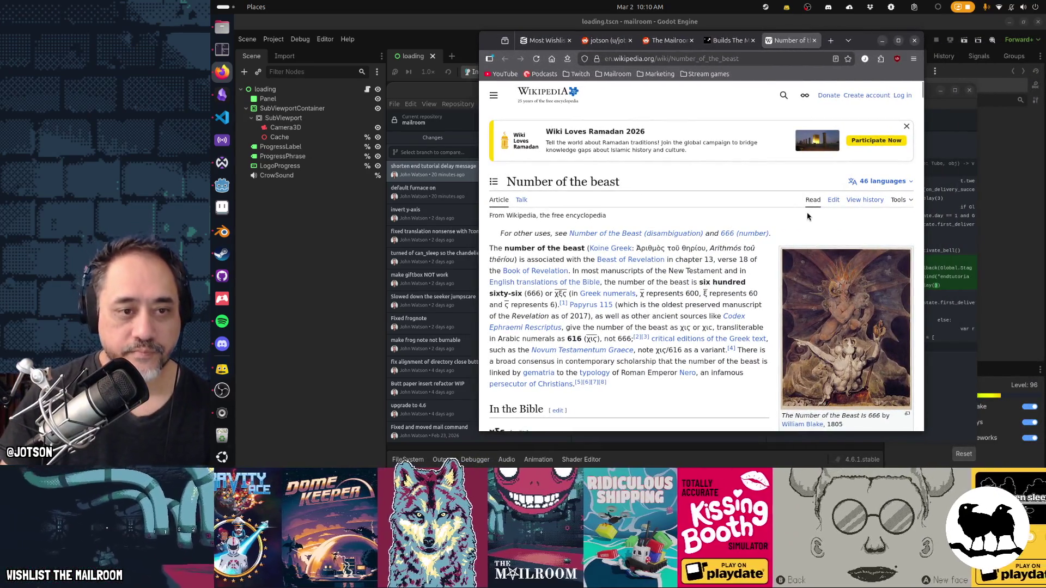
{"action": "left_click", "coordinate": [728, 58]}
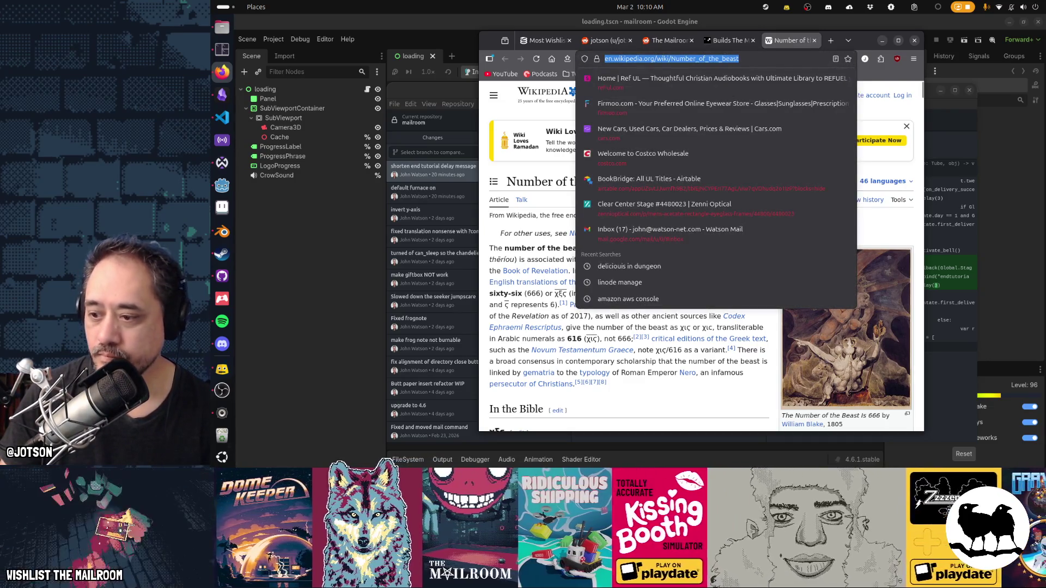
{"action": "left_click", "coordinate": [222, 369]}
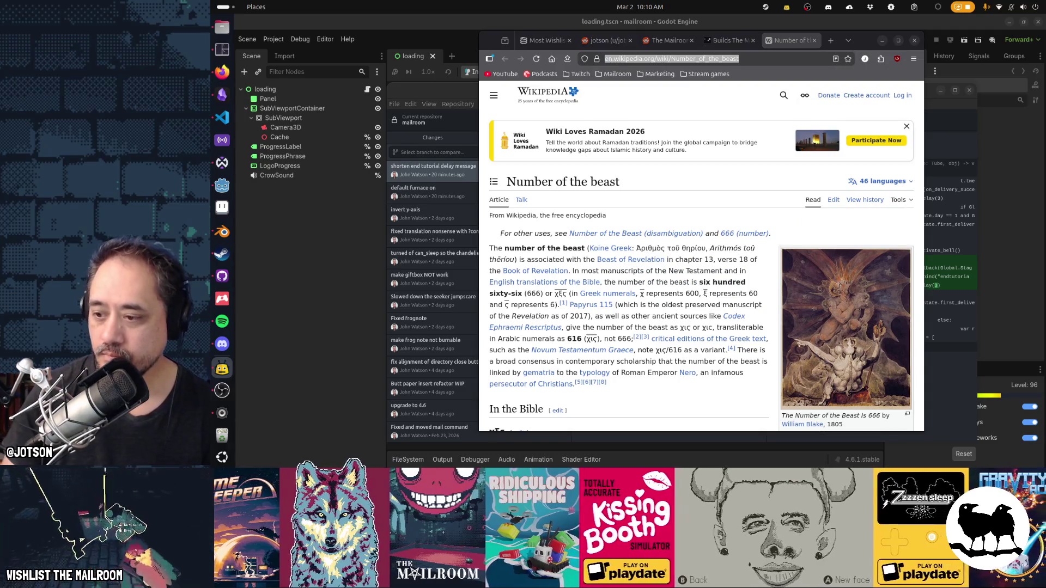